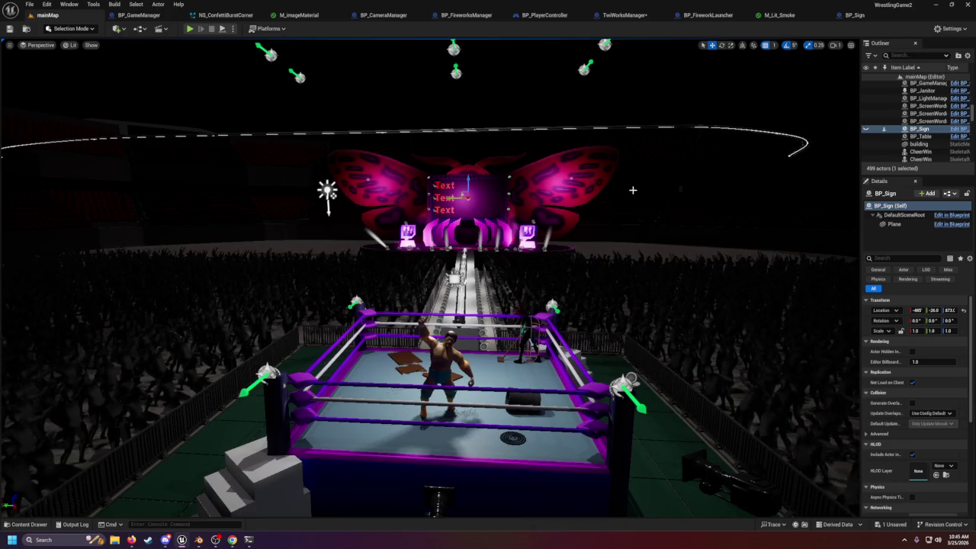
- Fly the viewport around the ring, ramp, stage and crowd for a close-up of the ring
key("w")
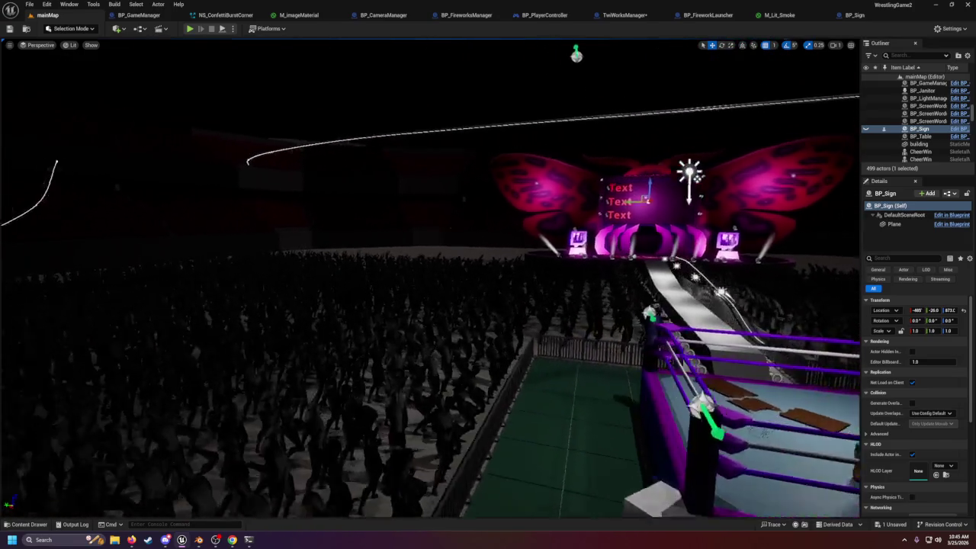
key("s")
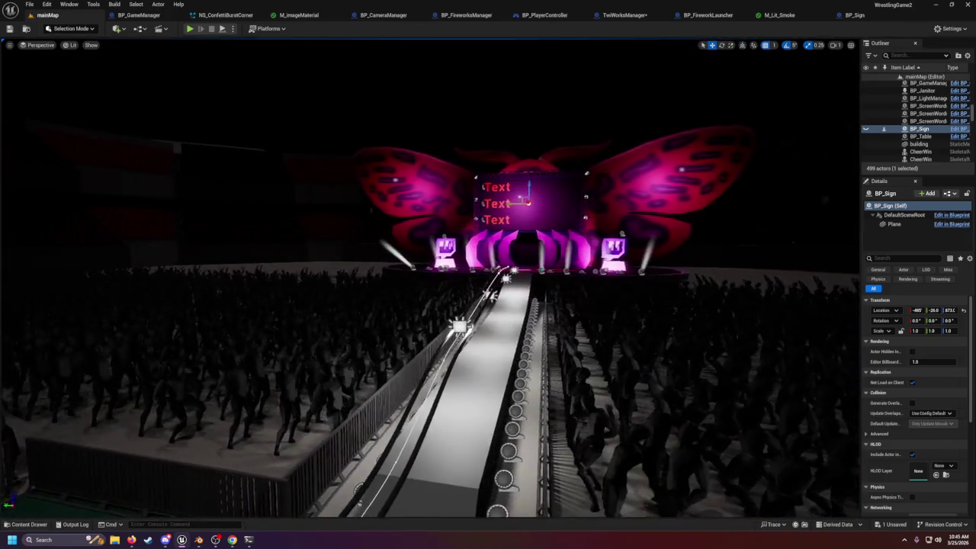
key("d")
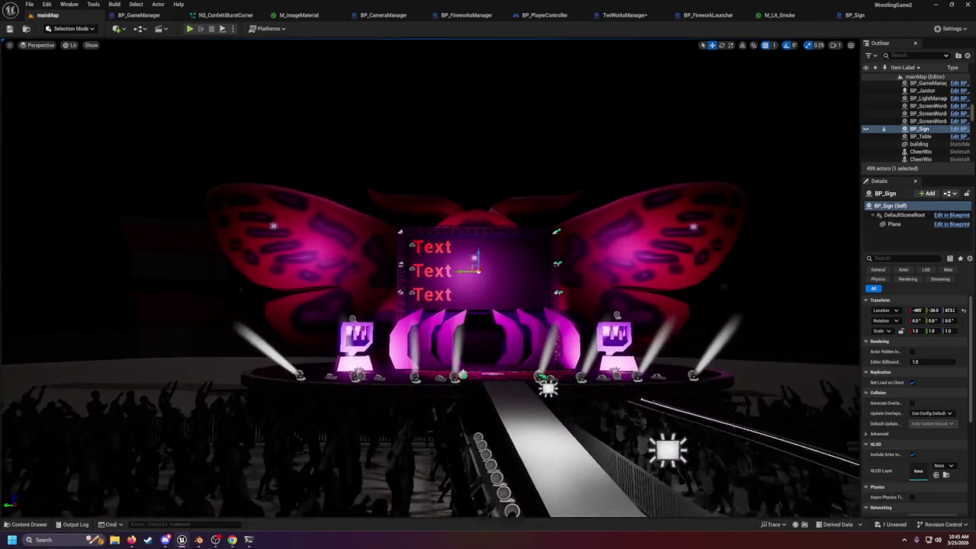
key("a")
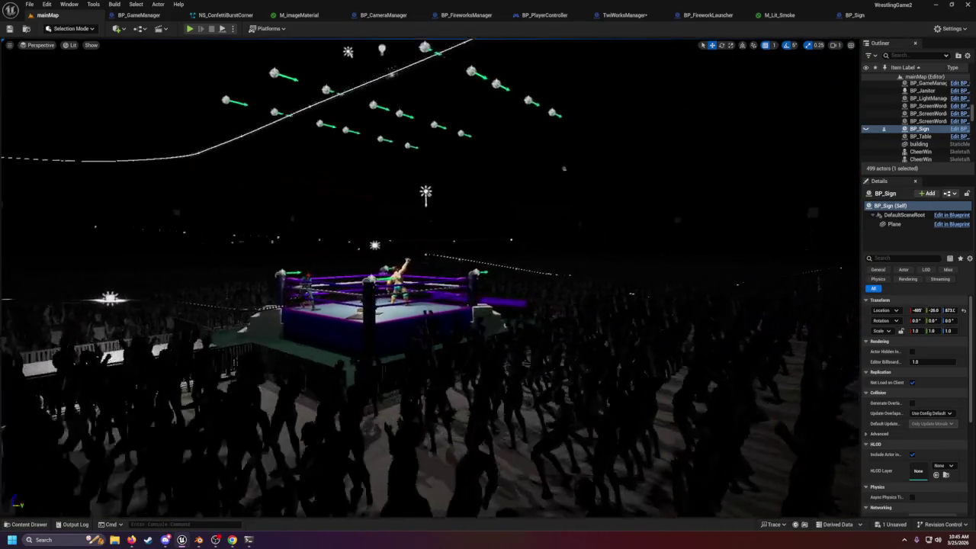
key("a")
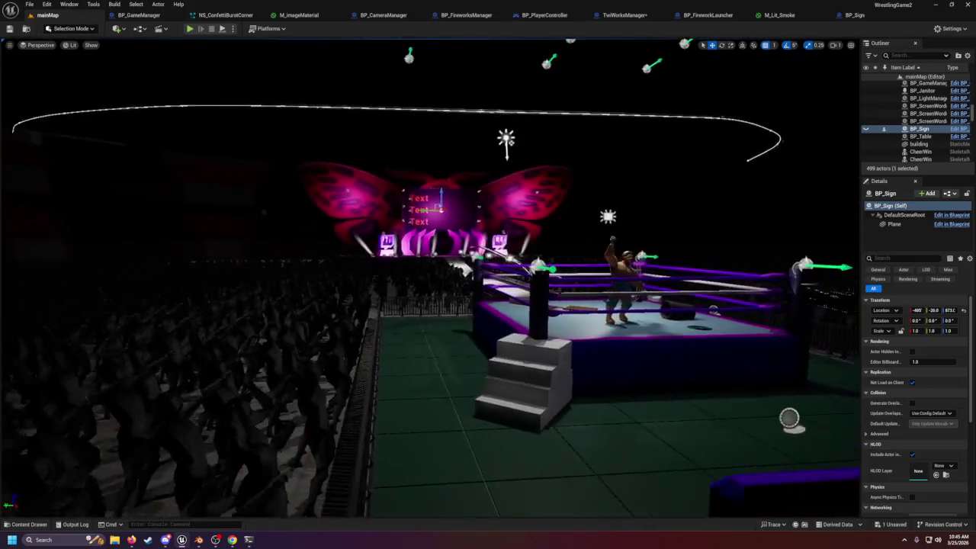
key("w")
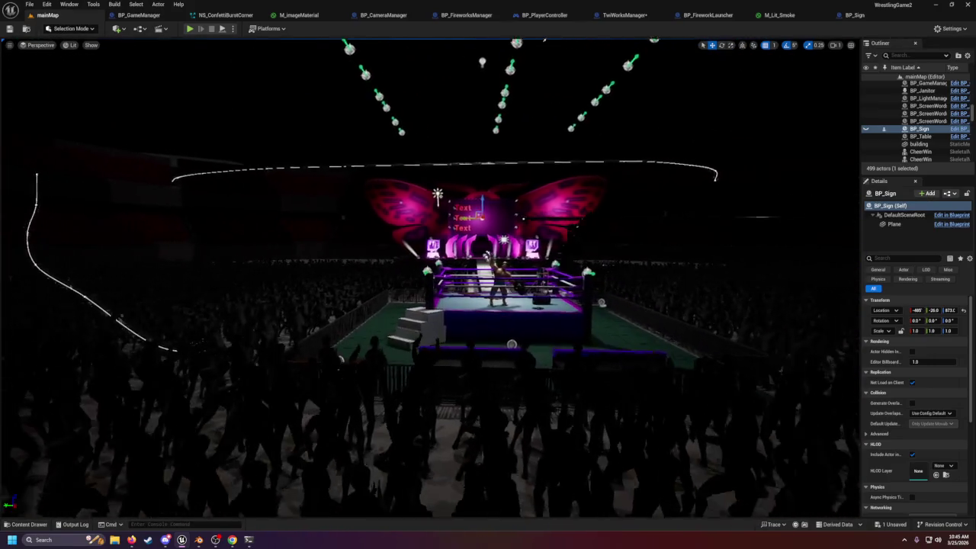
key("w")
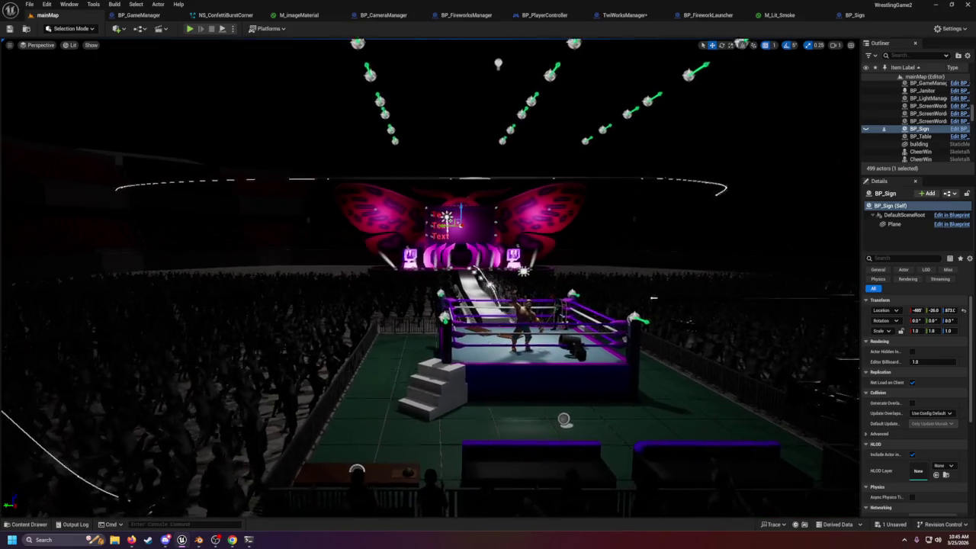
- Inspect the crowd block, butterfly wing, cheering wrestler and janitor, framing the view on the janitor
left_click(457, 381)
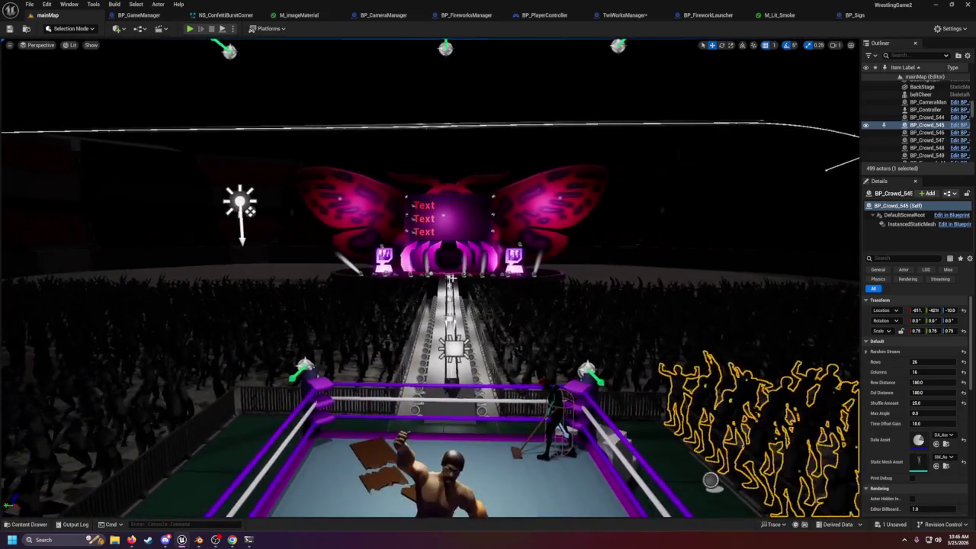
left_click(541, 202)
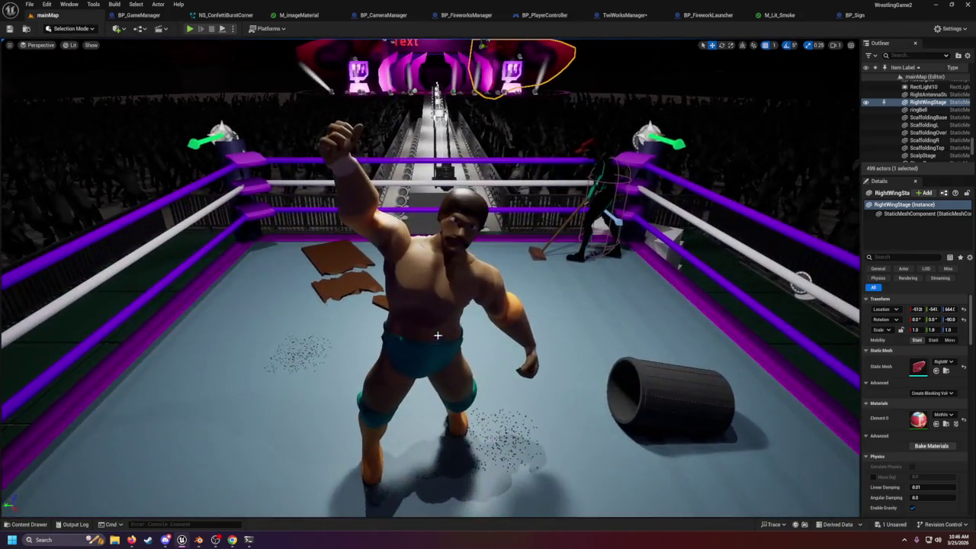
left_click(447, 318)
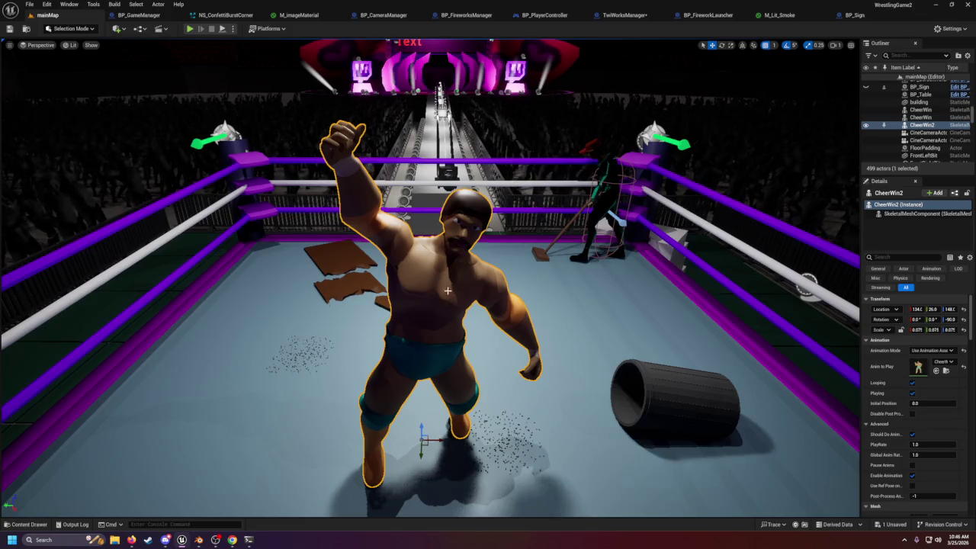
left_click(594, 229)
key("f")
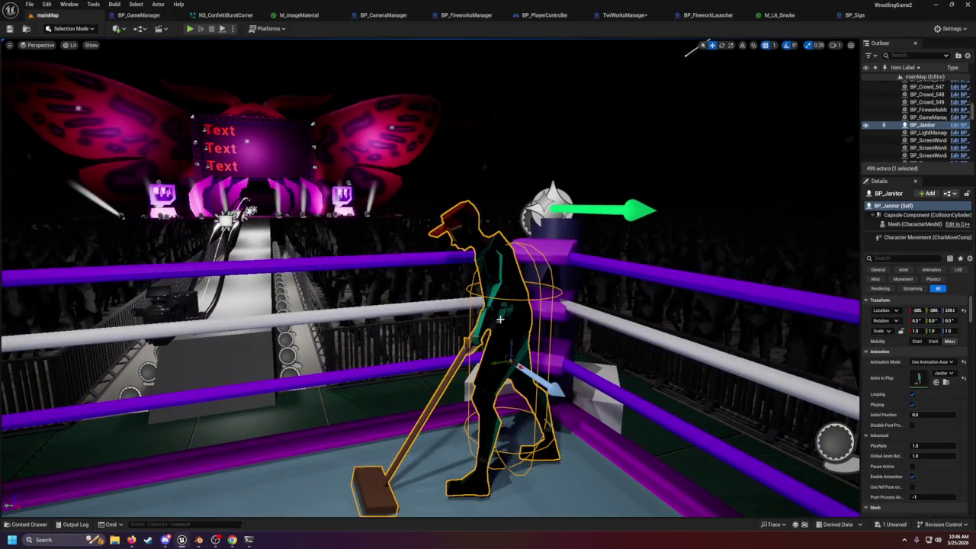
- Inspect the landscape section and rectangular light, then switch to the TwiWorksManager Event Graph
scroll(430, 282, "down", 10)
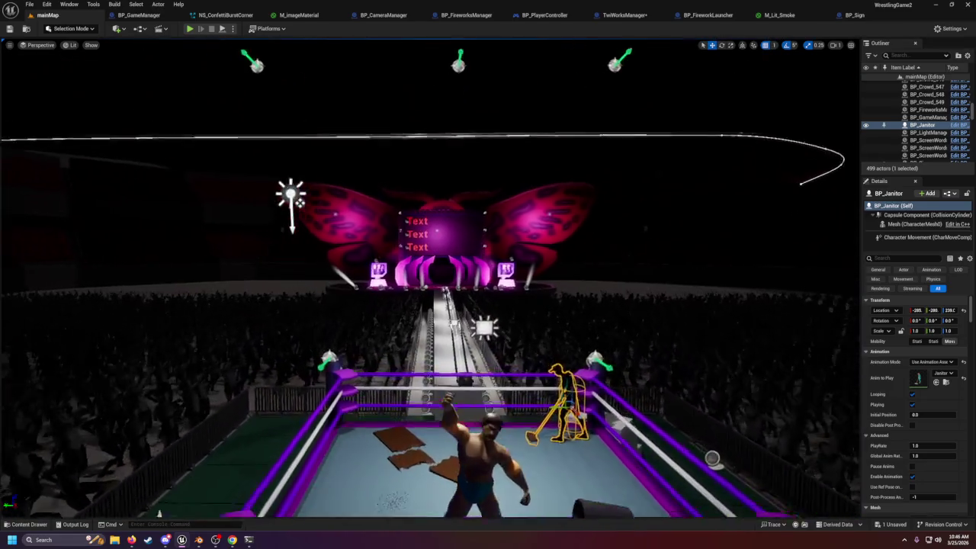
scroll(430, 282, "up", 5)
scroll(436, 371, "up", 3)
left_click(437, 371)
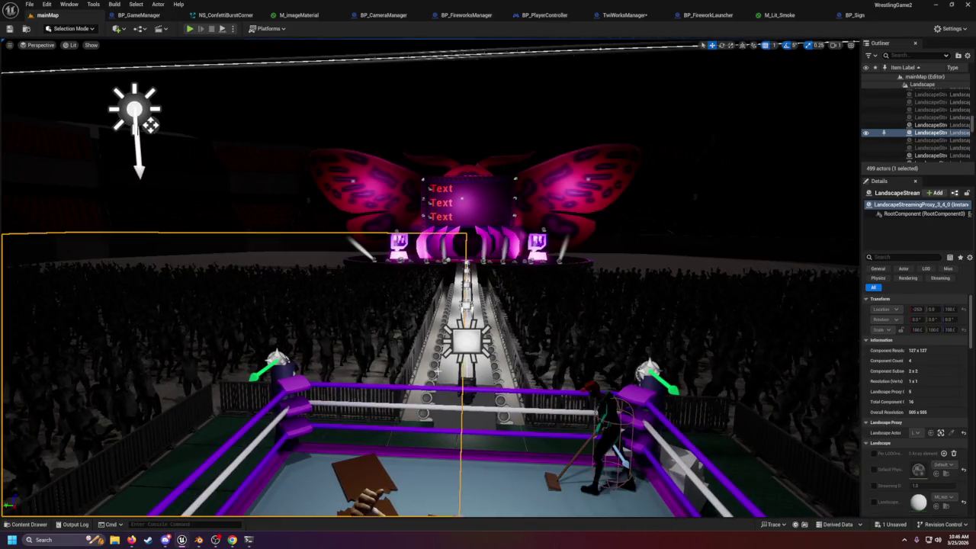
left_click(466, 343)
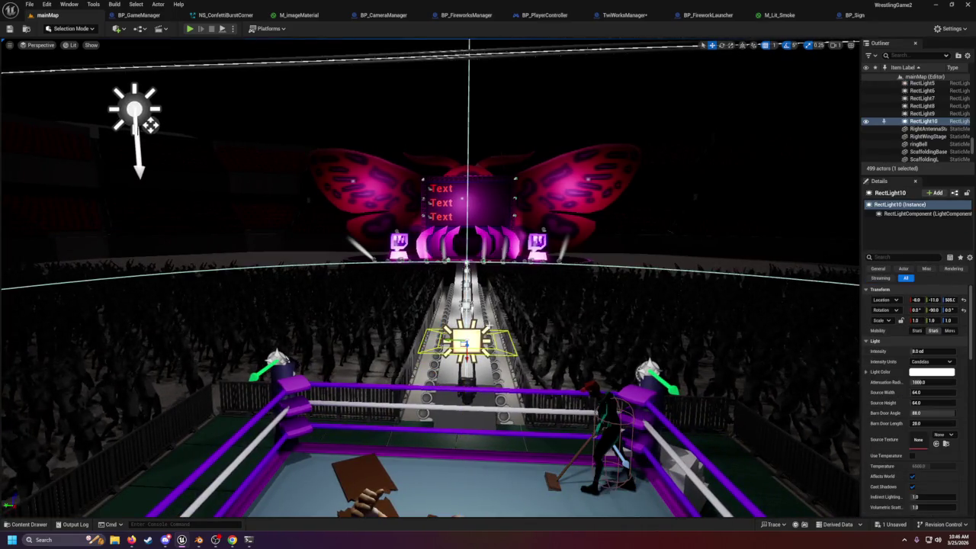
left_click(466, 343)
scroll(467, 343, "up", 5)
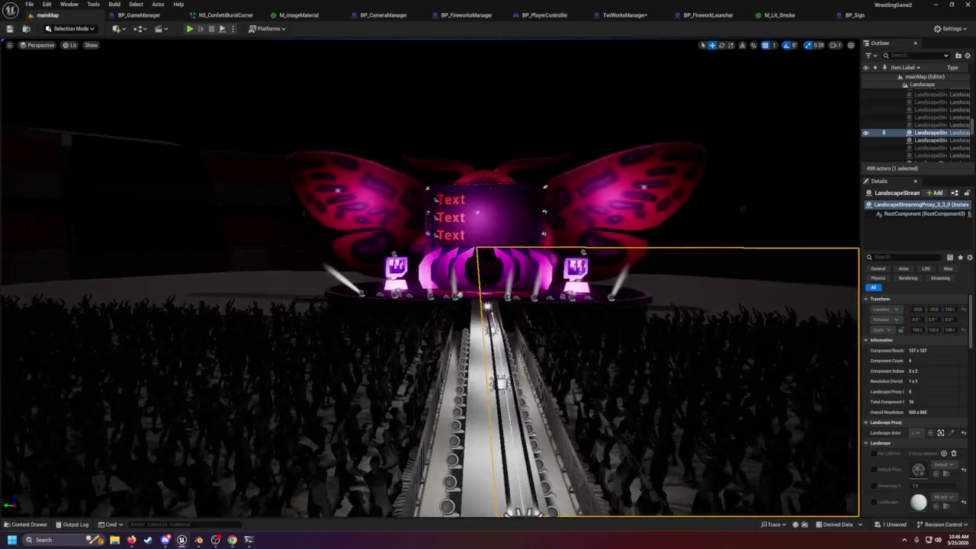
left_click(625, 15)
left_click_drag(500, 244, 525, 107)
- Add a Bind to OnRaid node fed by Twitch Chat, chained after Bind to OnMessage
right_click(391, 269)
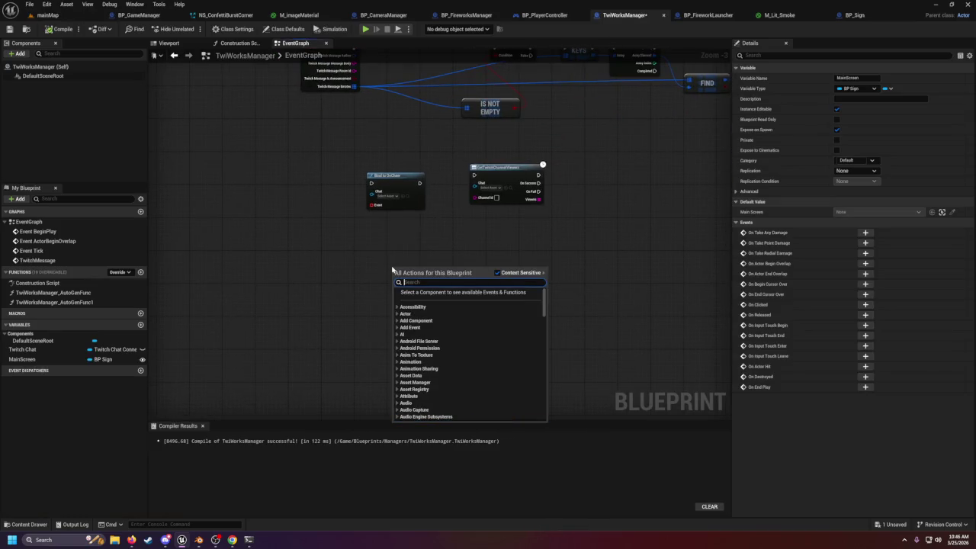
type("raid")
left_click(423, 300)
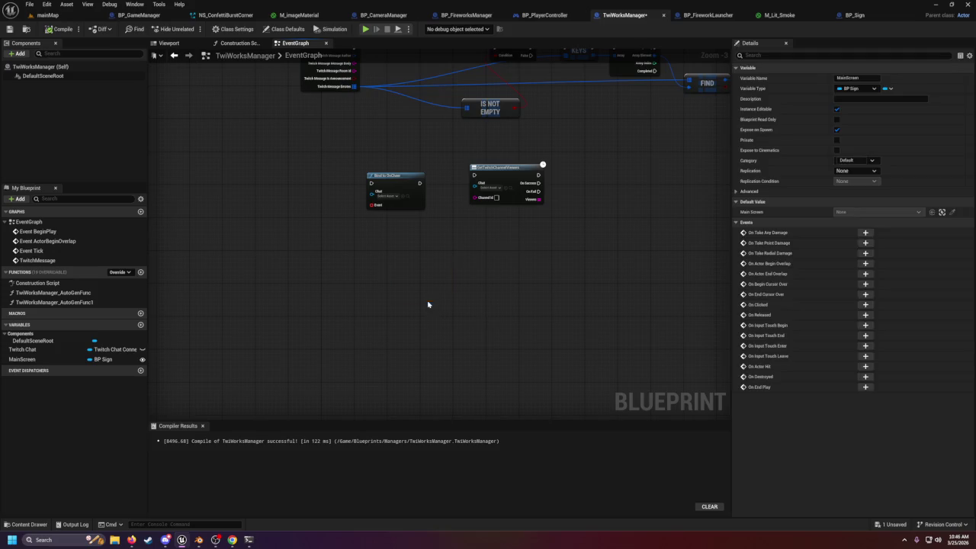
scroll(468, 316, "down", 4)
scroll(453, 320, "up", 5)
mouse_move(401, 333)
left_mouse_down()
mouse_move(617, 210)
mouse_move(513, 46)
mouse_move(647, 95)
mouse_move(687, 85)
mouse_move(673, 96)
mouse_move(684, 65)
mouse_move(631, 136)
mouse_move(612, 134)
left_mouse_up()
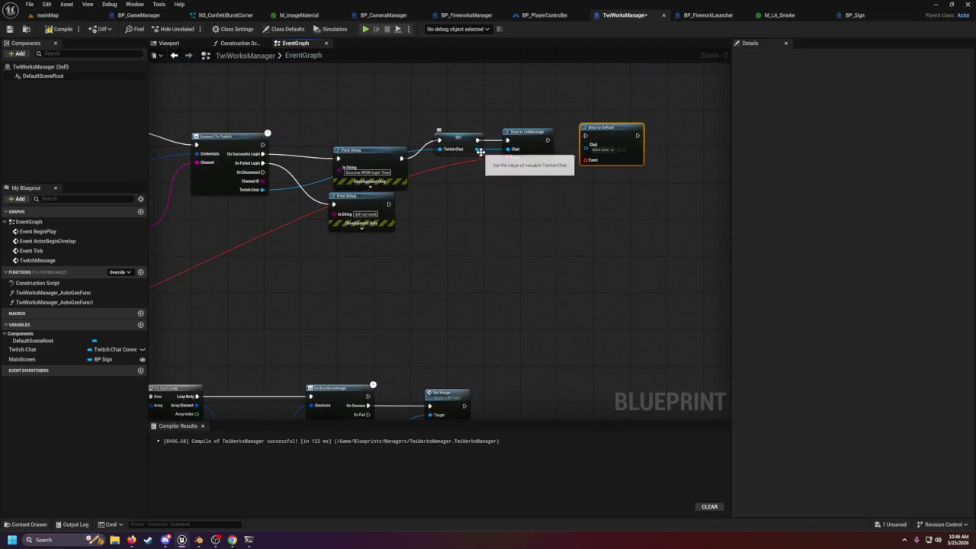
mouse_move(475, 149)
left_mouse_down()
mouse_move(588, 164)
mouse_move(571, 138)
mouse_move(584, 136)
mouse_move(407, 374)
mouse_move(168, 425)
mouse_move(19, 420)
mouse_move(346, 355)
mouse_move(493, 347)
left_mouse_up()
left_click(606, 140)
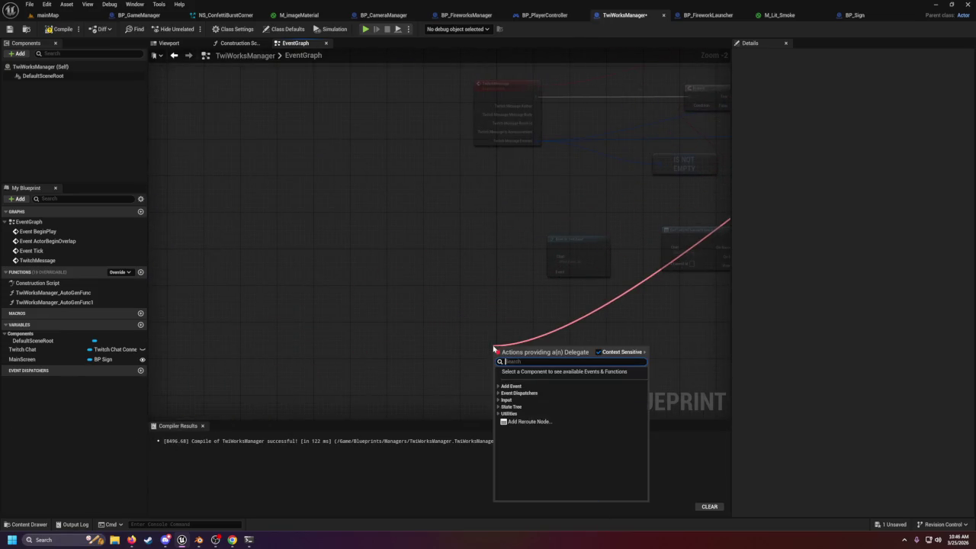
- Bind a custom event named Raided to OnRaid and split its Raid Event struct pin
type("custom")
key("Return")
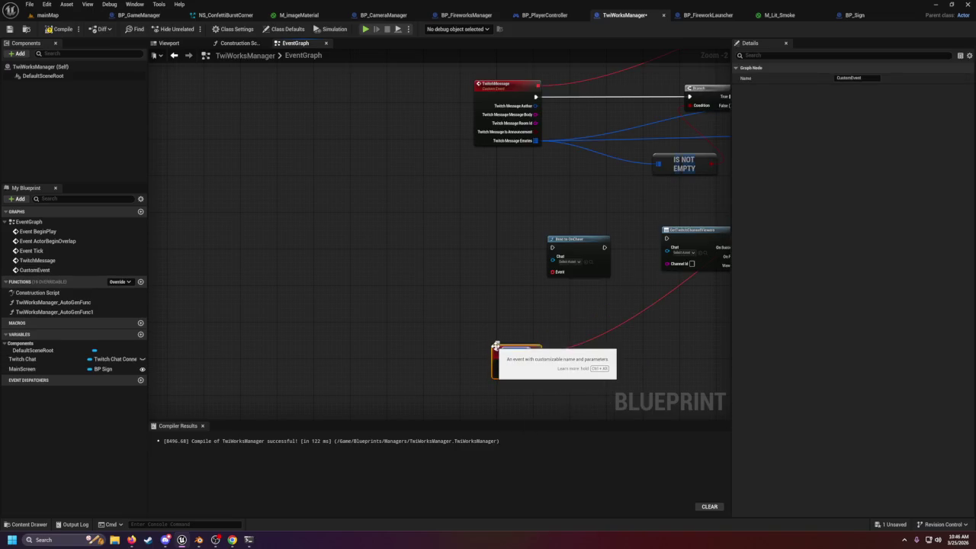
type("Raided")
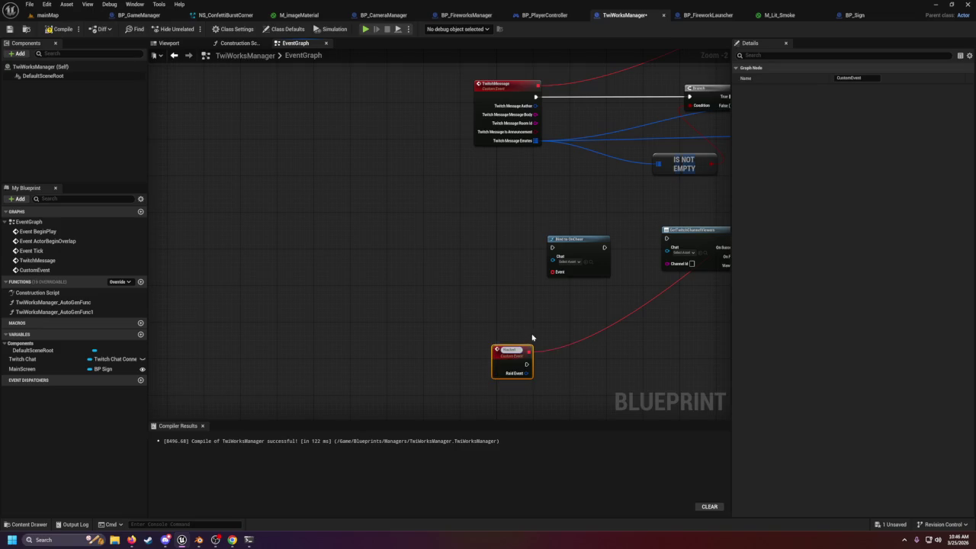
key("Return")
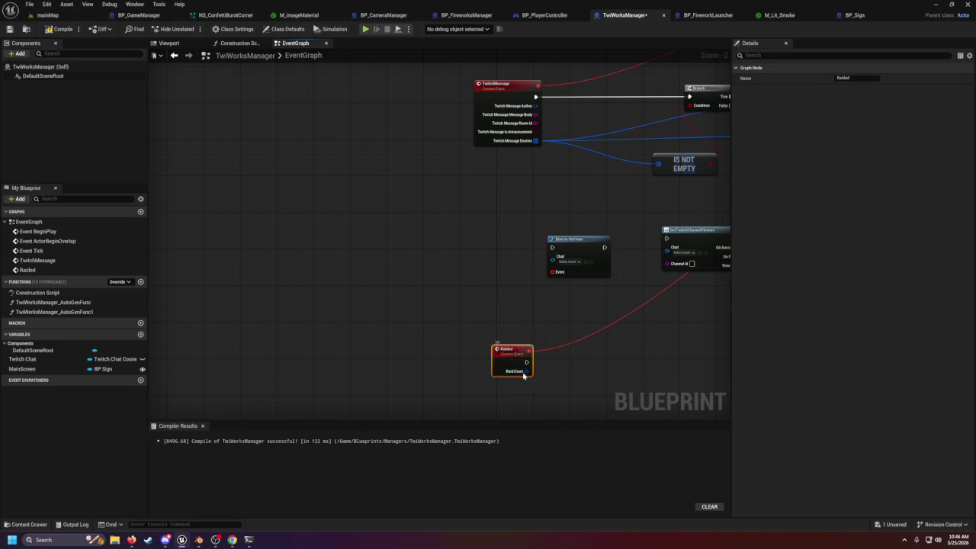
right_click(524, 373)
left_click(557, 407)
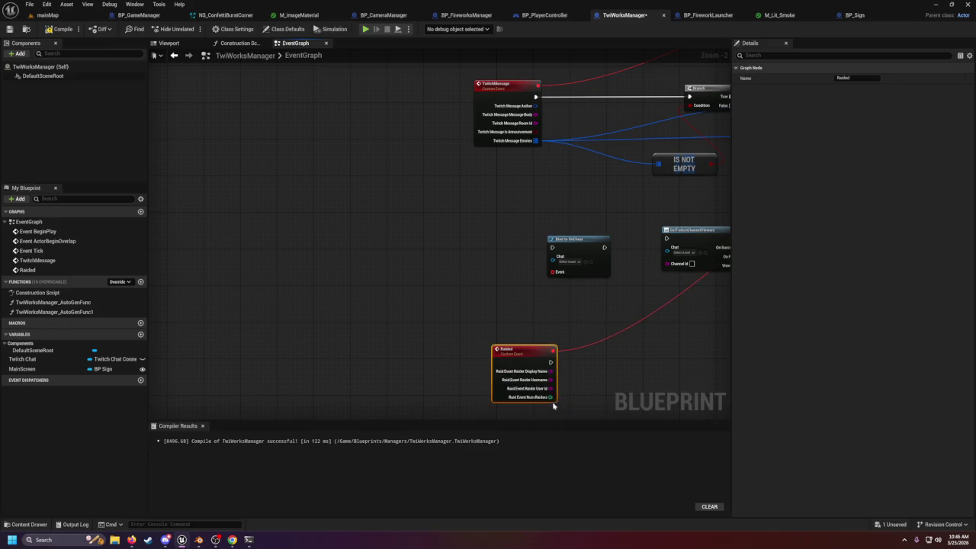
left_click_drag(515, 360, 480, 340)
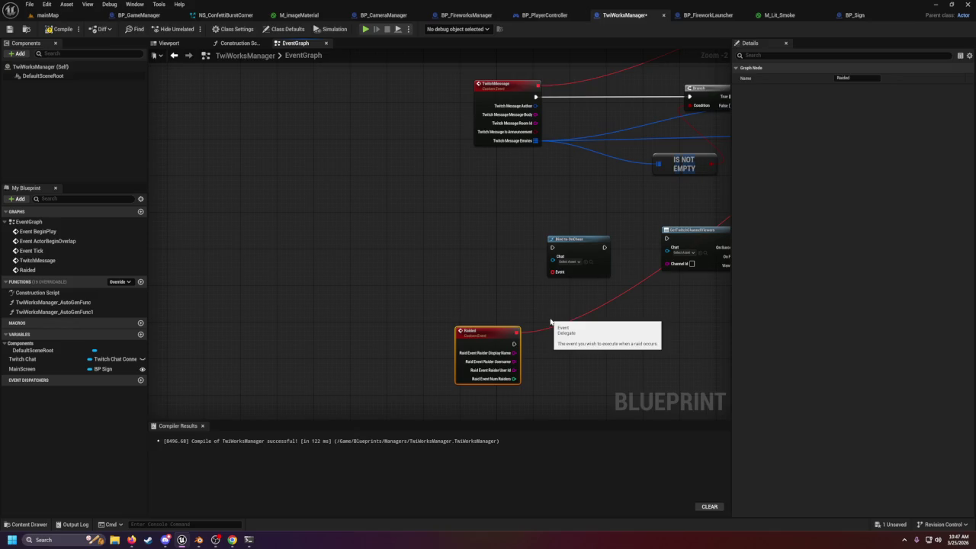
left_click_drag(516, 362, 543, 365)
- Move the Get Twitch Channel Viewers node beside Raided, check its Viewers pin, then delete it
left_click(526, 365)
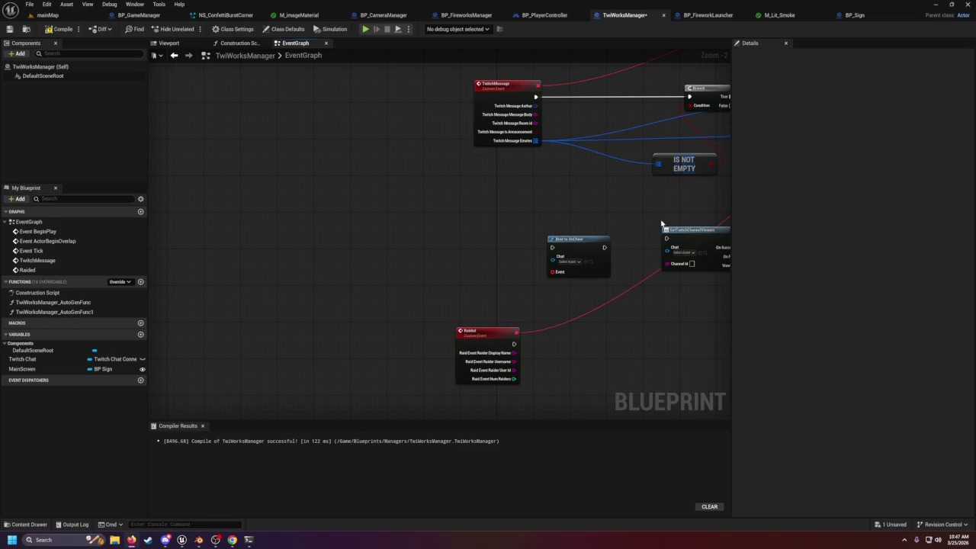
left_click_drag(615, 296, 498, 296)
left_click_drag(593, 210, 535, 313)
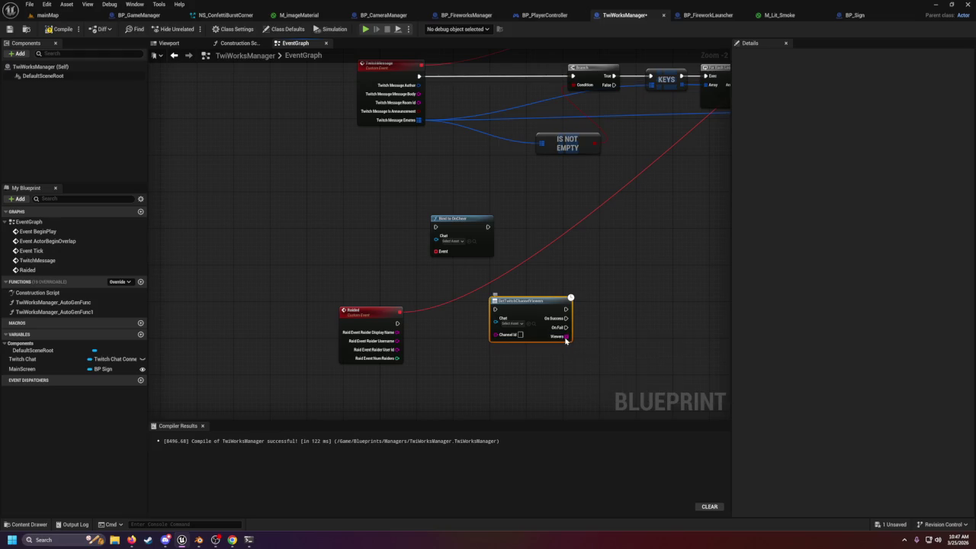
right_click(568, 340)
left_click(593, 334)
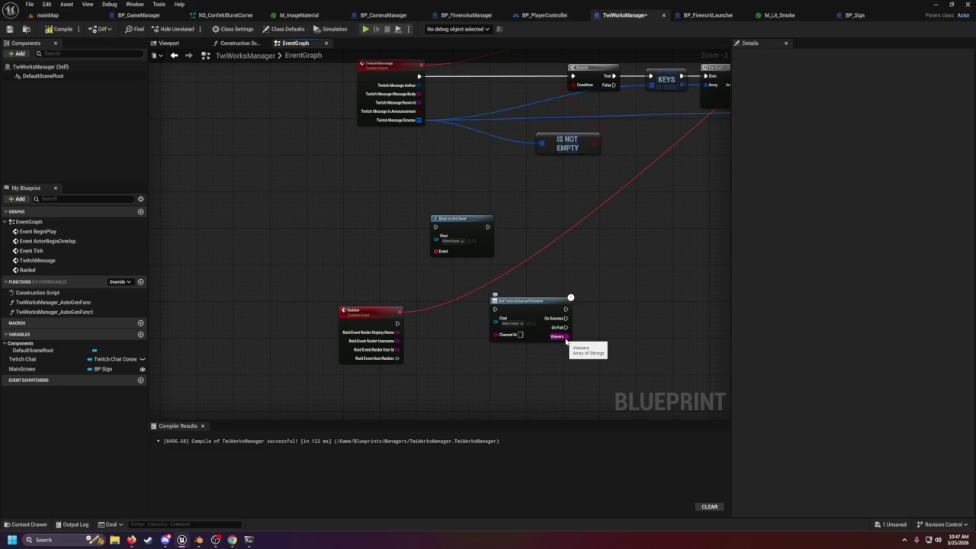
left_click(532, 309)
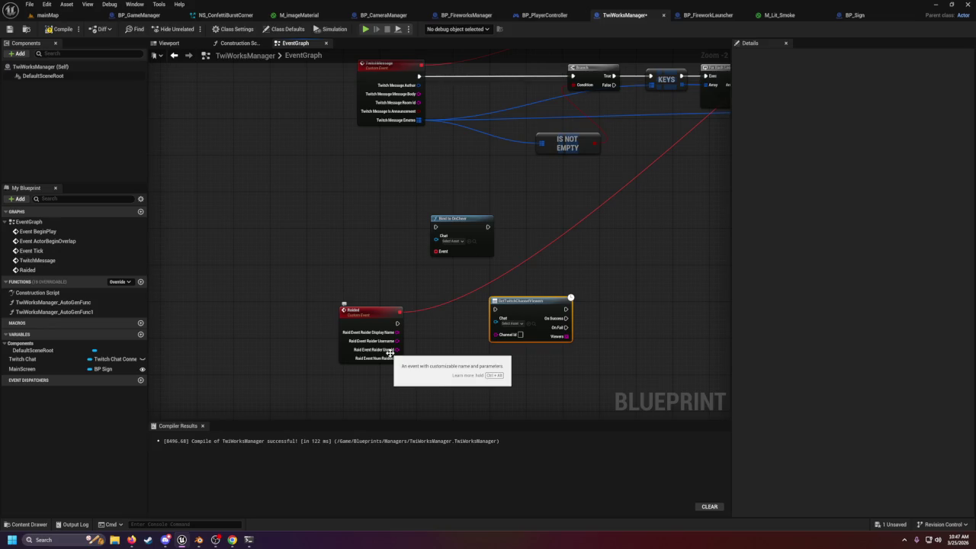
key("Delete")
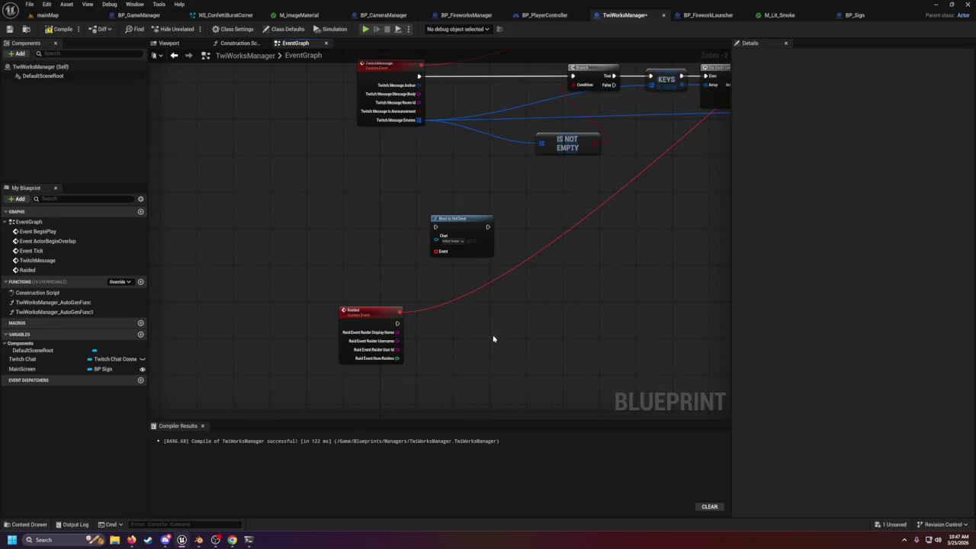
- Search the action menu for 'profile' and browse Twitch Works without adding a node
right_click(493, 338)
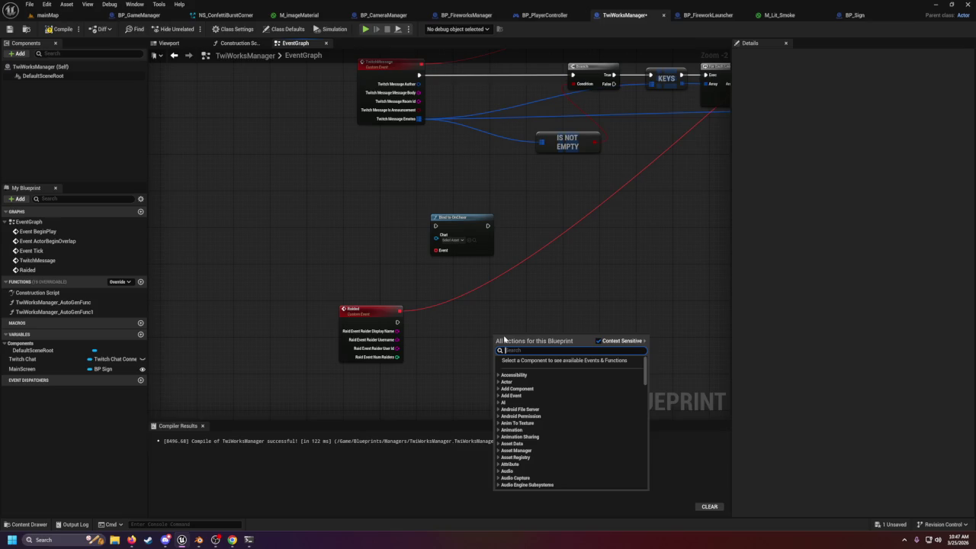
type("profi")
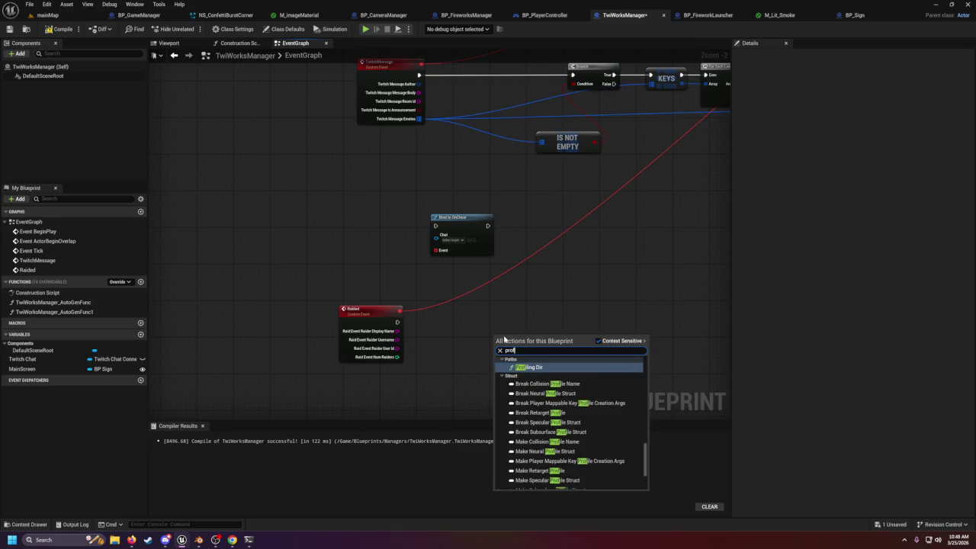
type("le")
scroll(576, 372, "down", 3)
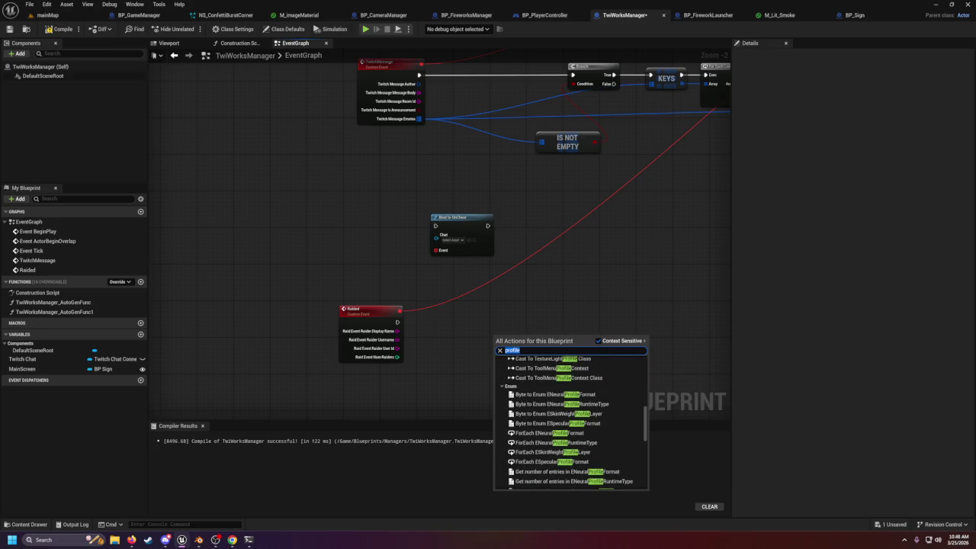
key("BackSpace")
scroll(546, 420, "down", 10)
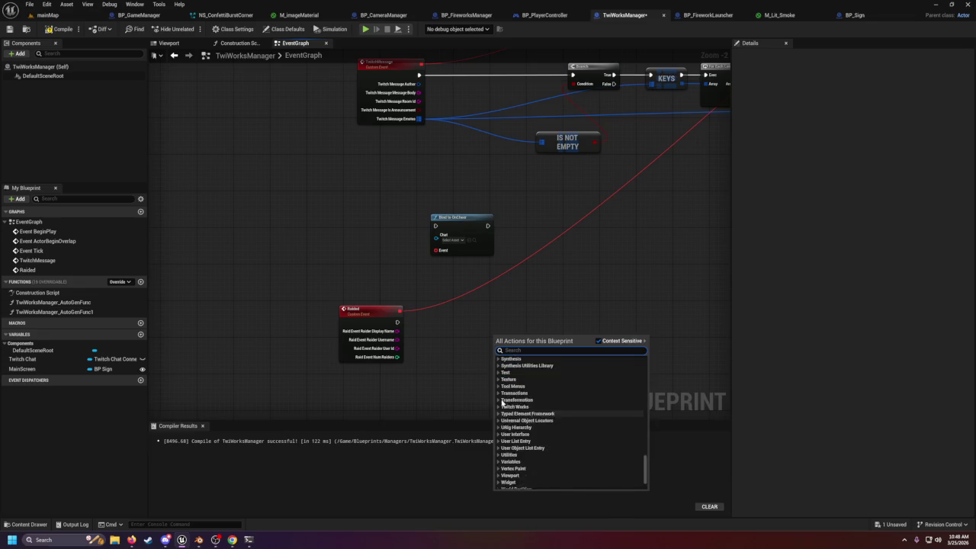
left_click(510, 394)
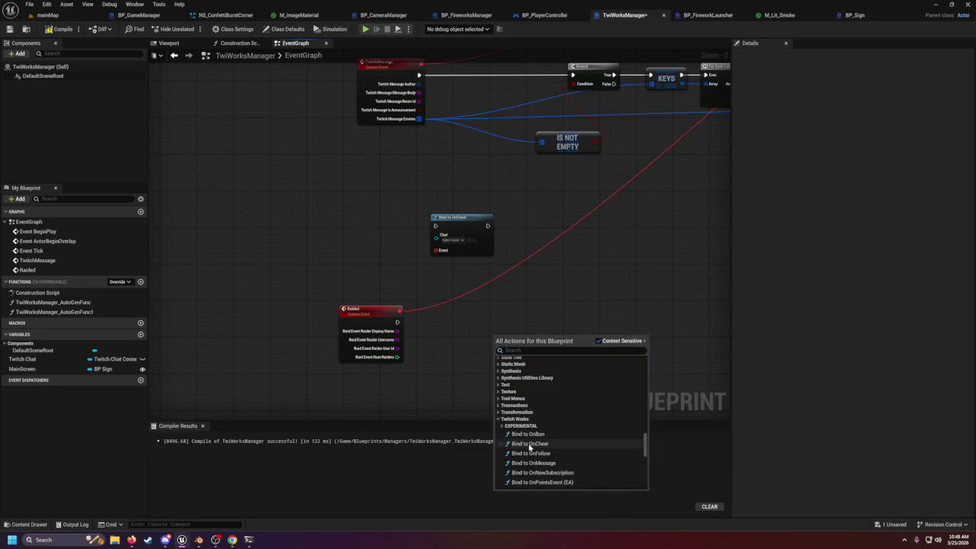
left_click(534, 306)
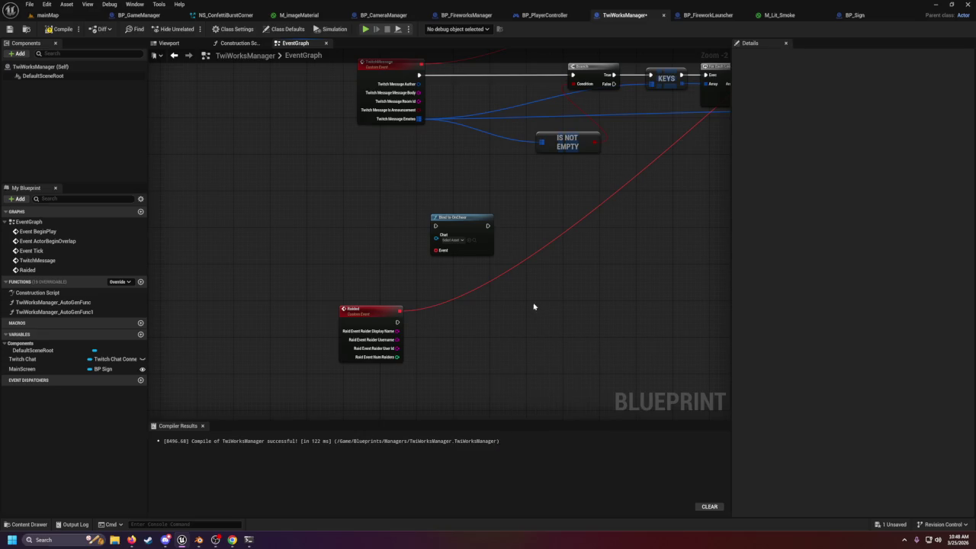
- Add a Get Twitch Emote Set node from Twitch Works and place it below Bind to OnCheer
right_click(419, 171)
scroll(430, 290, "down", 10)
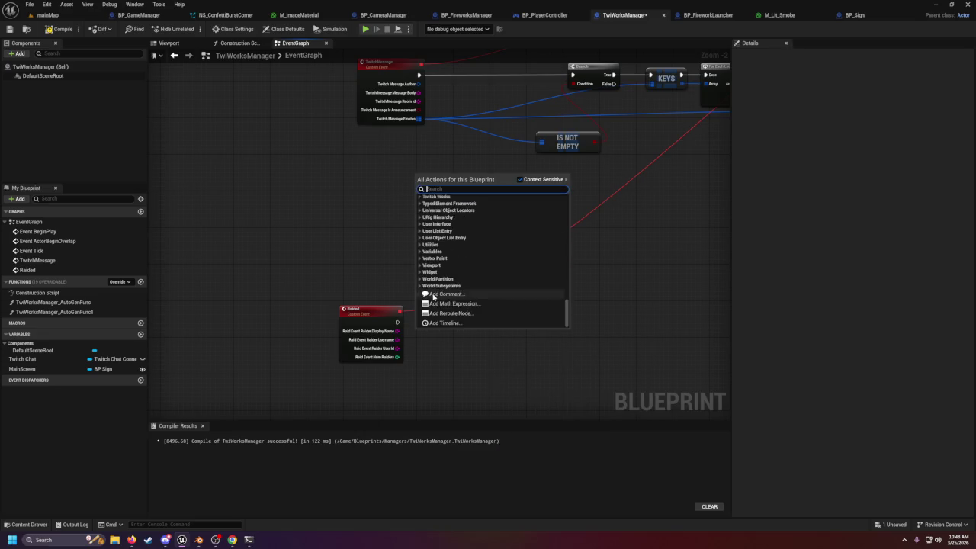
scroll(430, 289, "up", 3)
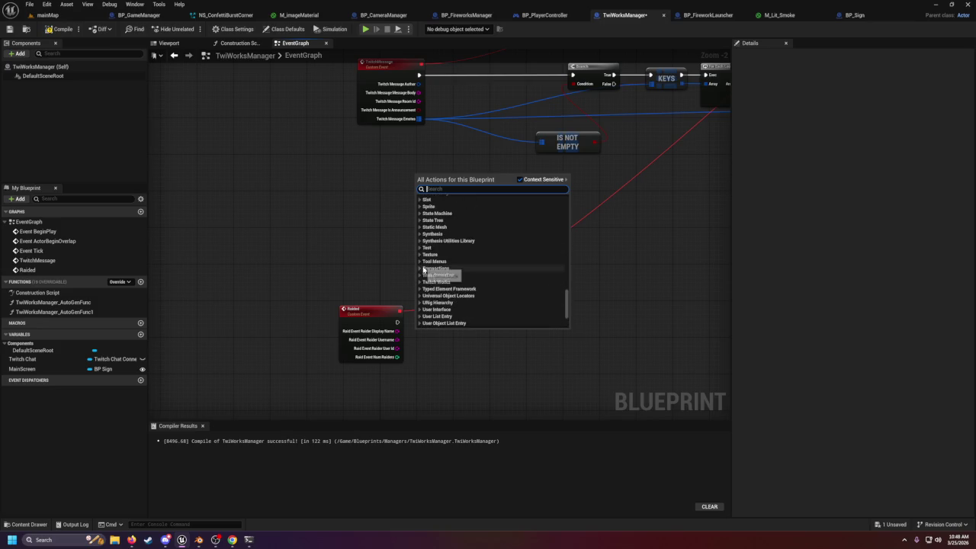
scroll(423, 229, "down", 1)
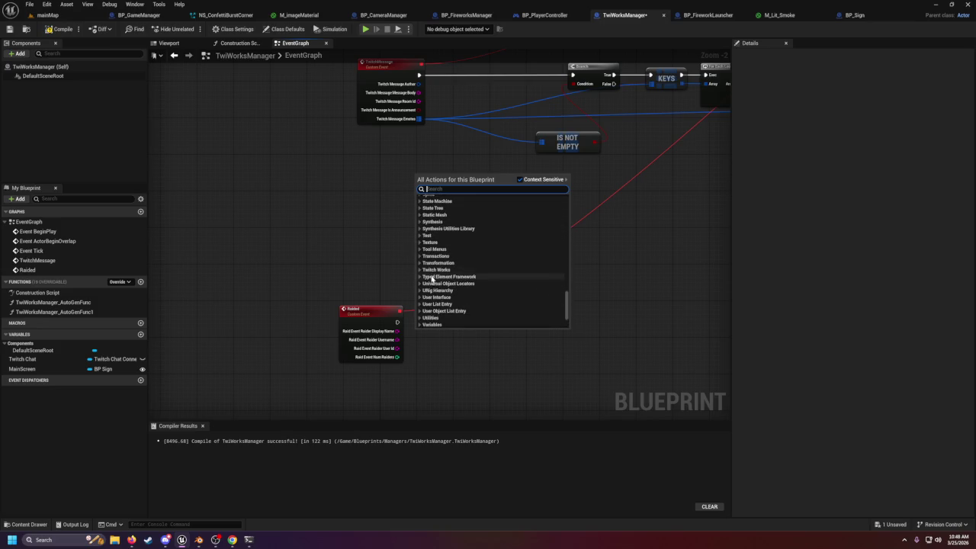
left_click(420, 269)
scroll(450, 297, "down", 3)
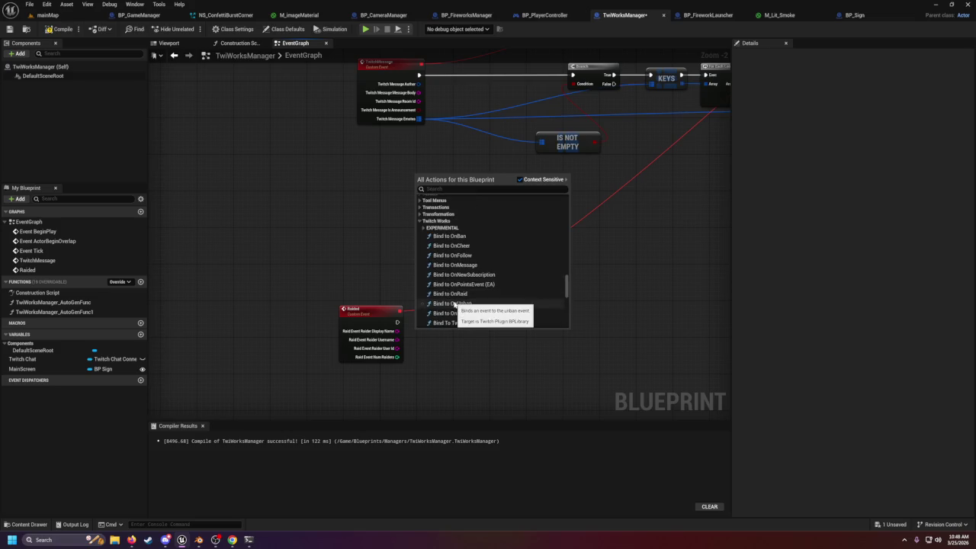
scroll(455, 302, "down", 2)
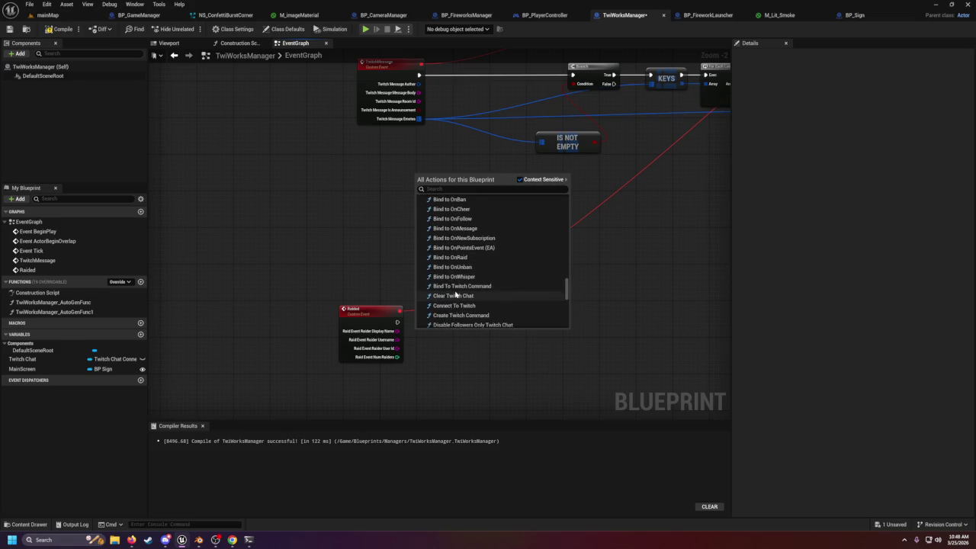
scroll(461, 294, "down", 1)
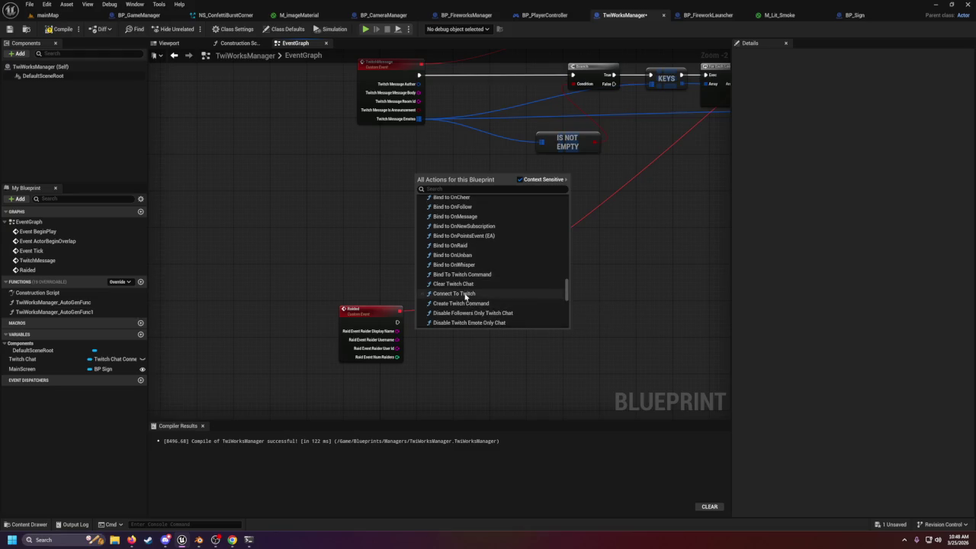
scroll(465, 295, "down", 4)
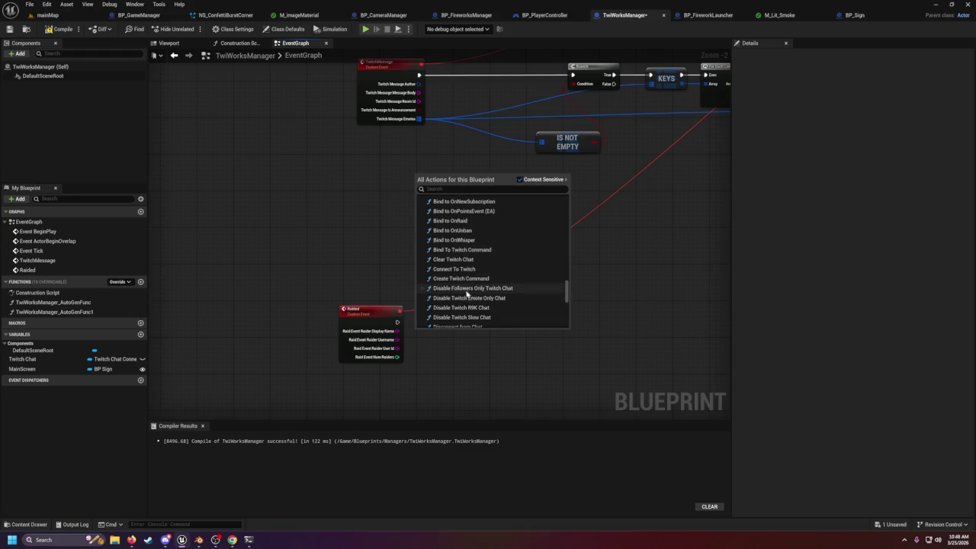
scroll(466, 292, "down", 4)
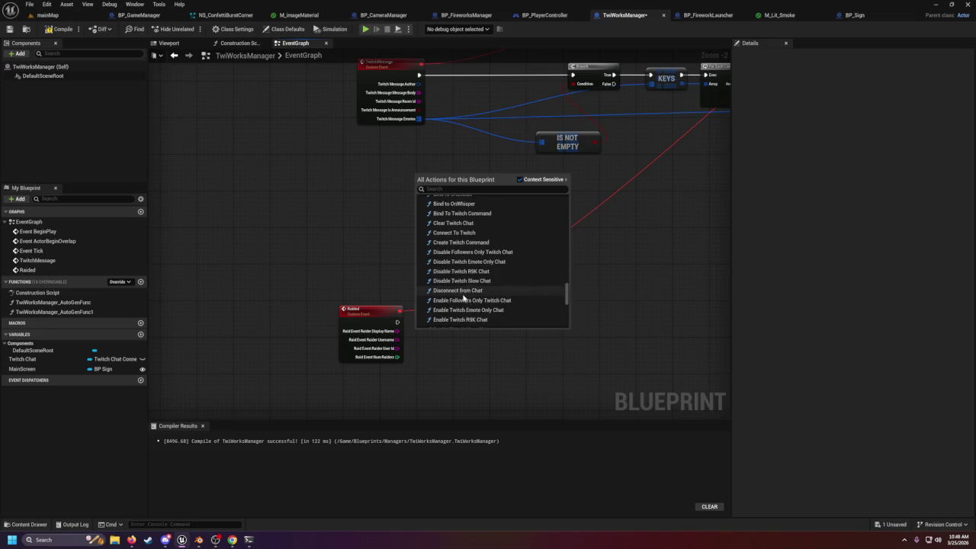
scroll(462, 296, "up", 9)
scroll(442, 298, "down", 3)
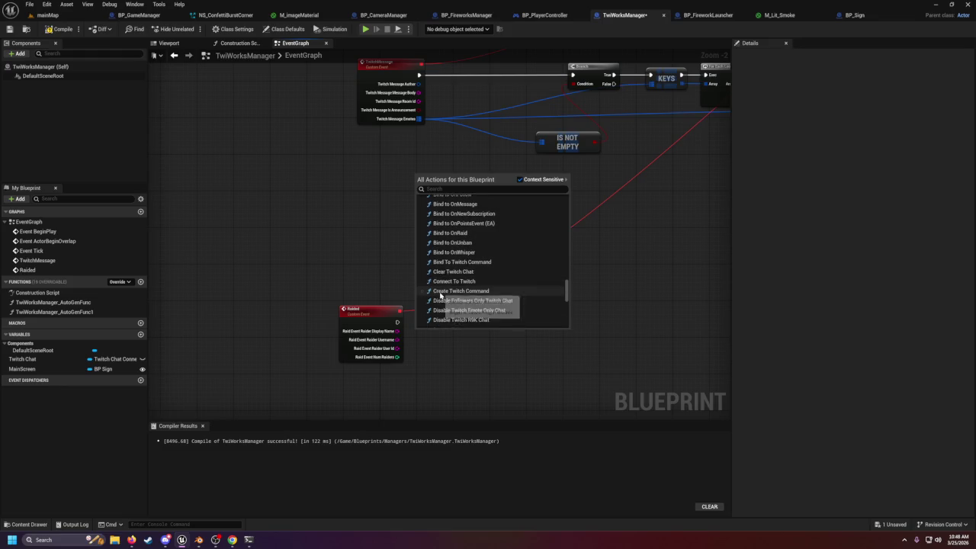
scroll(448, 303, "down", 3)
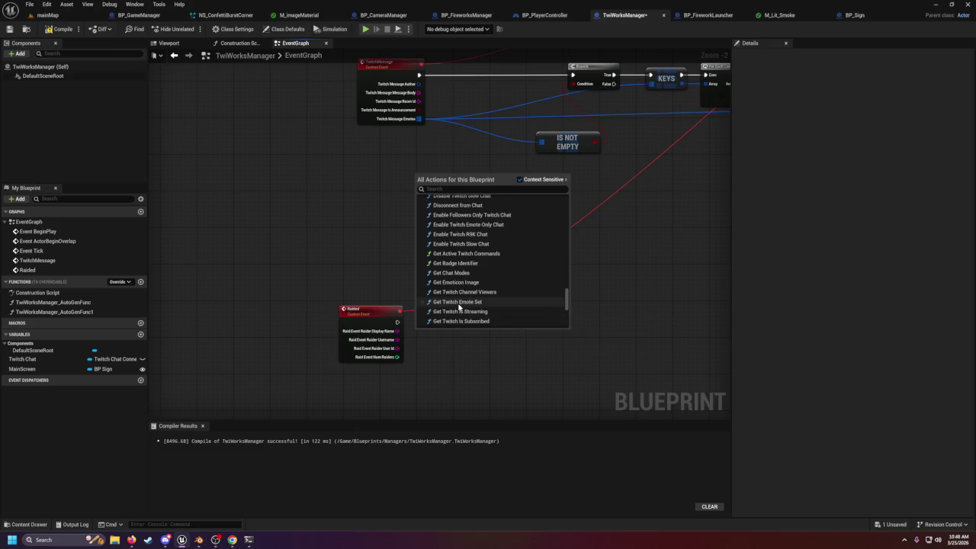
key("Escape")
mouse_move(461, 189)
left_mouse_down()
mouse_move(523, 315)
mouse_move(561, 324)
left_mouse_up()
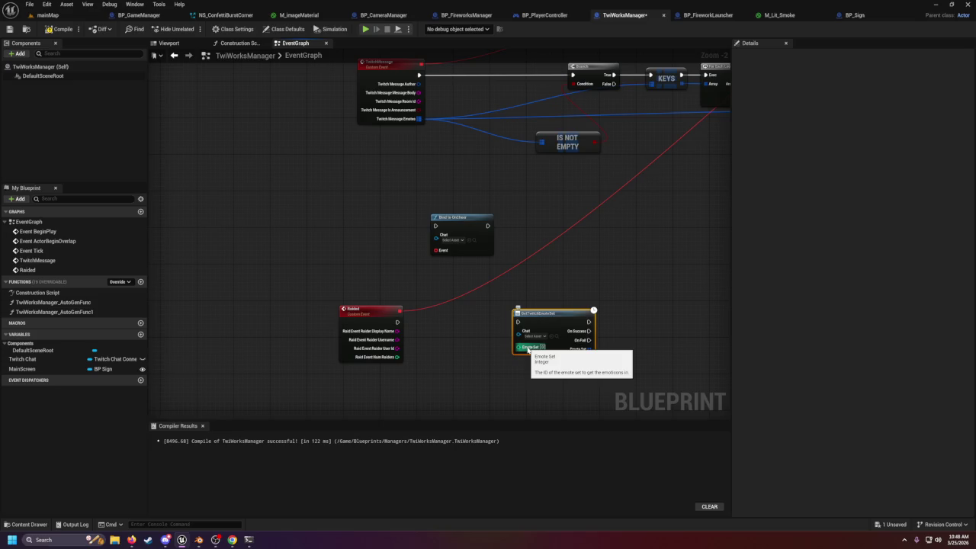
- Add a Get Twitch User node from the Twitch Works actions
right_click(449, 330)
right_click(466, 304)
scroll(526, 374, "down", 5)
scroll(514, 383, "down", 15)
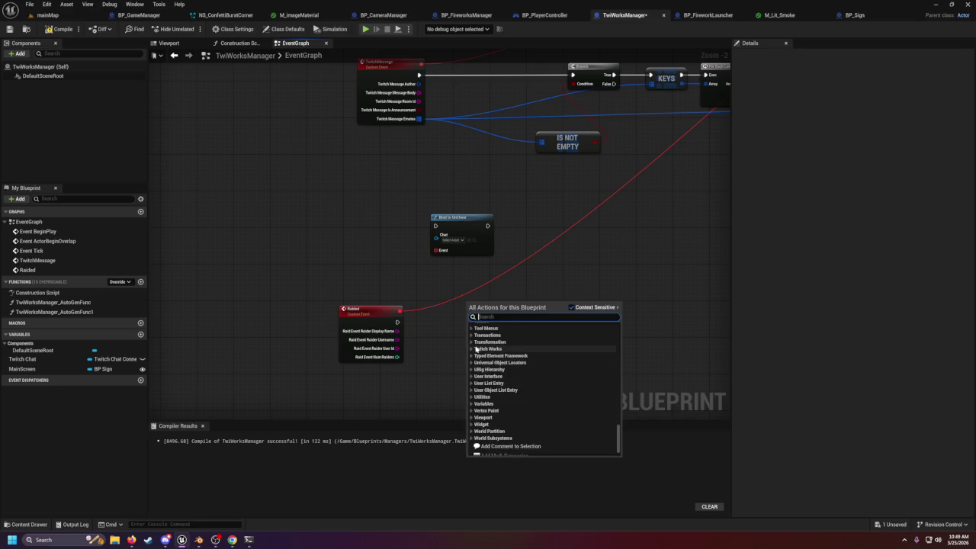
left_click(473, 349)
scroll(496, 374, "up", 3)
scroll(505, 380, "down", 8)
scroll(519, 381, "up", 2)
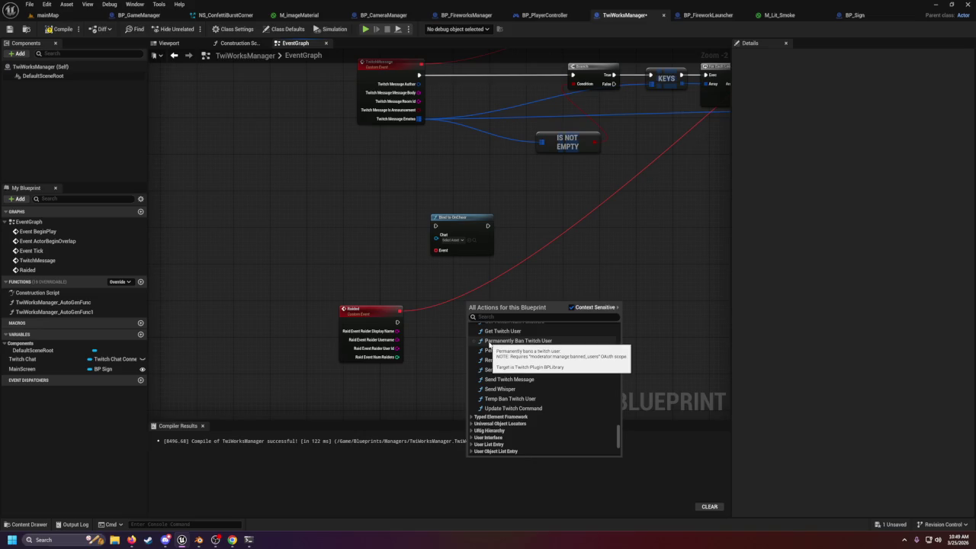
scroll(494, 345, "up", 1)
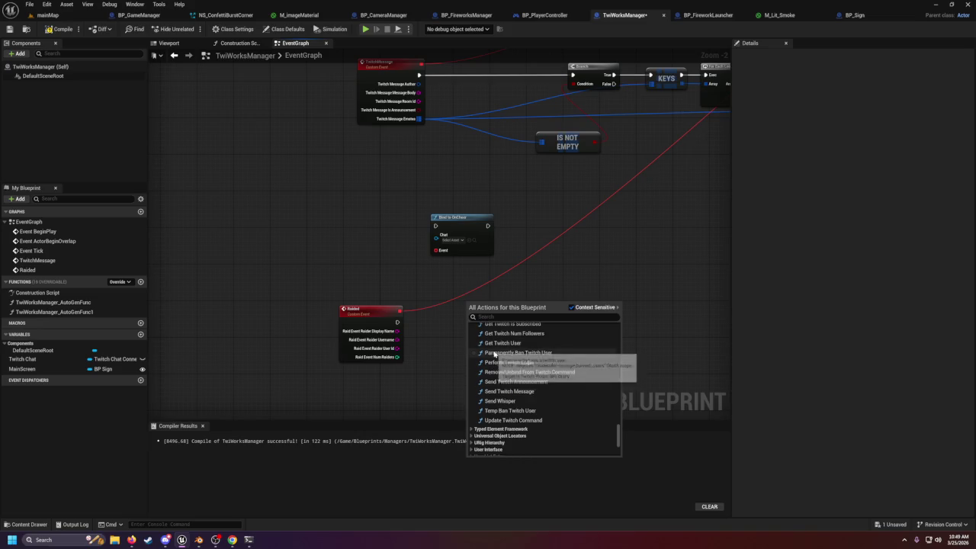
left_click(497, 346)
- Place Get Twitch User beside Raided, shift Emote Set right, and wire Twitch Chat into Chat
mouse_move(497, 312)
left_mouse_down()
mouse_move(460, 339)
mouse_move(460, 363)
left_mouse_up()
left_click_drag(539, 322, 608, 299)
mouse_move(469, 362)
left_mouse_down()
mouse_move(557, 228)
mouse_move(469, 324)
mouse_move(478, 322)
left_mouse_up()
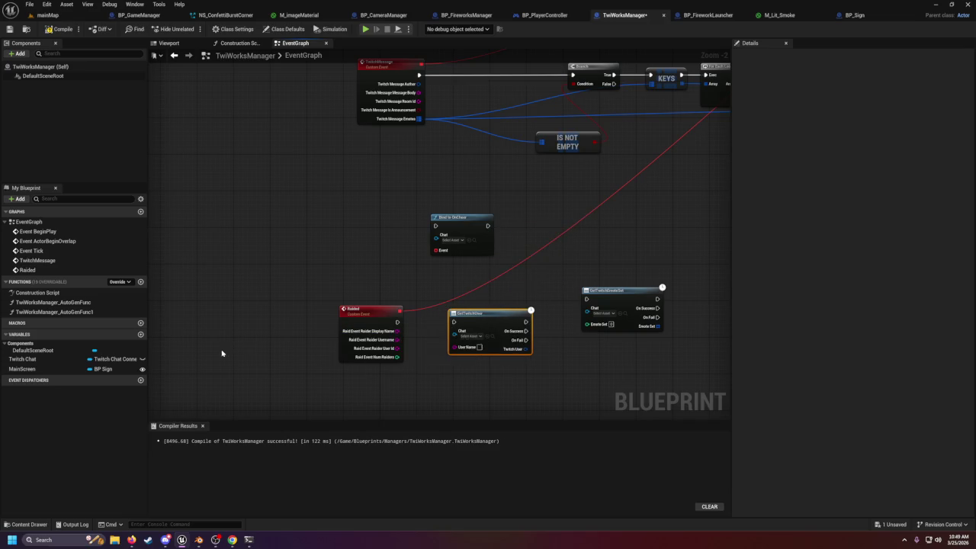
mouse_move(35, 359)
left_mouse_down()
mouse_move(191, 363)
mouse_move(453, 335)
mouse_move(422, 323)
mouse_move(392, 288)
left_mouse_up()
key("Escape")
key("Escape")
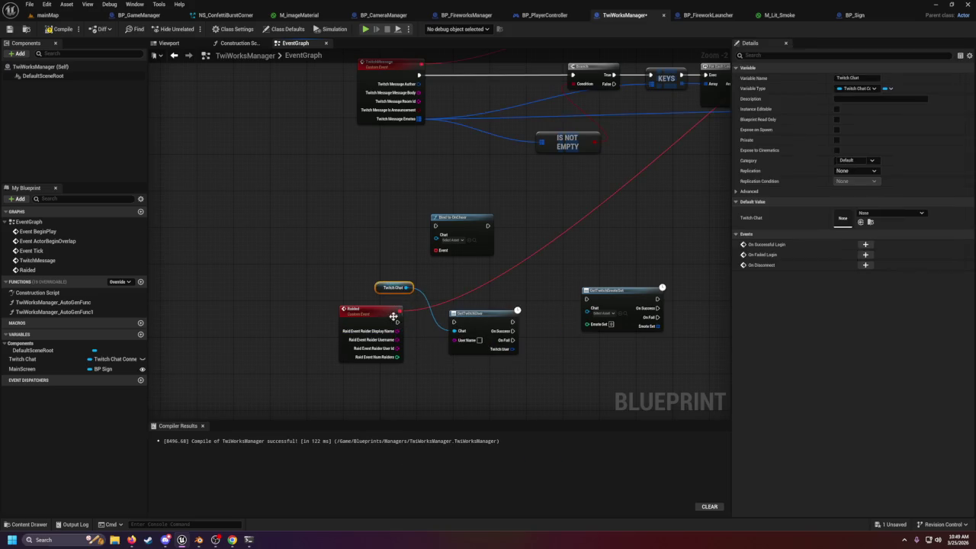
- Wire the raider display name into User Name and split the Twitch User output struct
left_click_drag(408, 334, 455, 339)
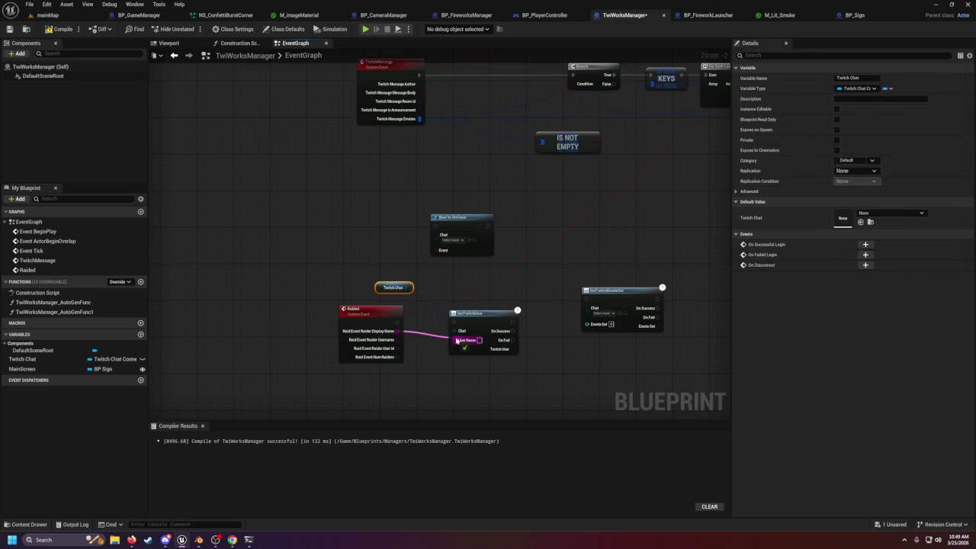
right_click(506, 348)
left_click(533, 383)
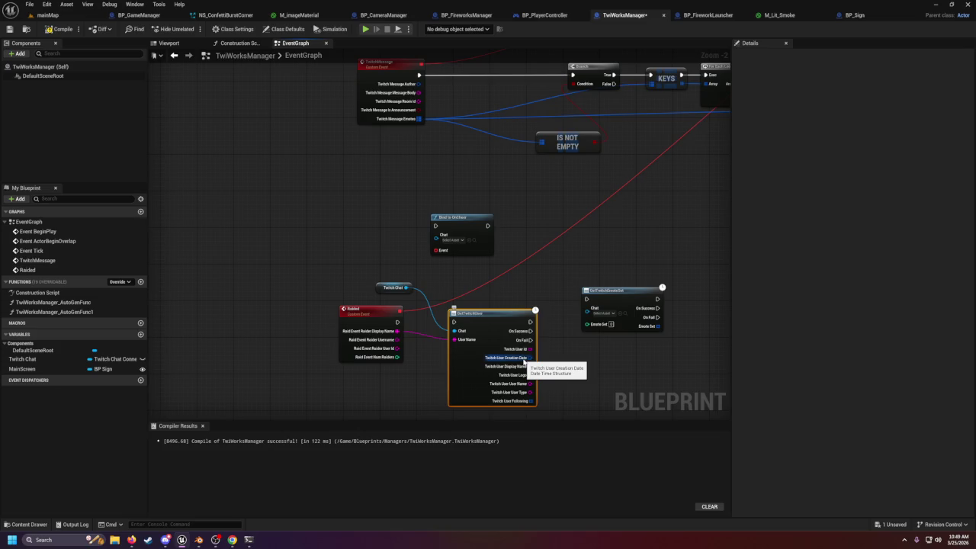
scroll(523, 361, "up", 2)
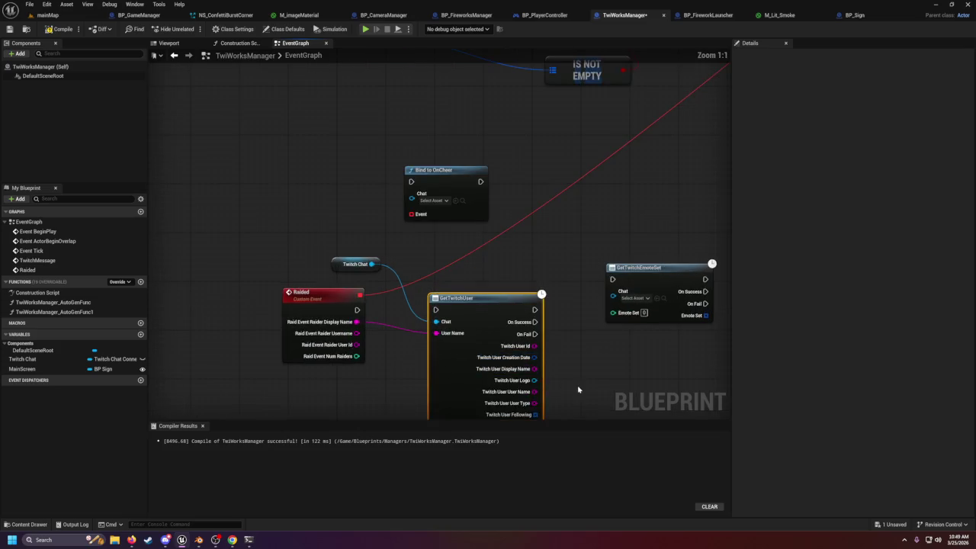
scroll(578, 389, "down", 1)
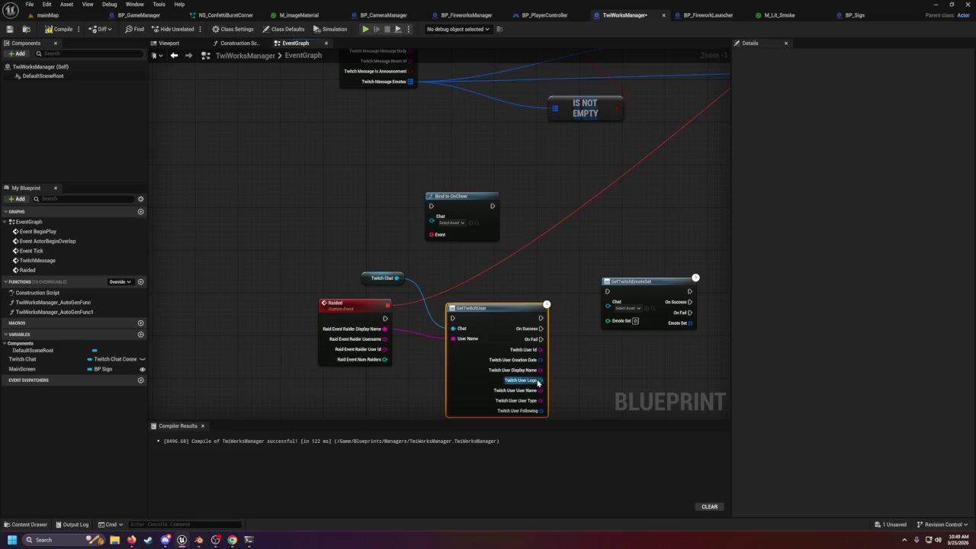
- Try wires from the Logo output, move Get Twitch Emote Set up, and compile TwiWorksManager
left_click_drag(539, 380, 580, 379)
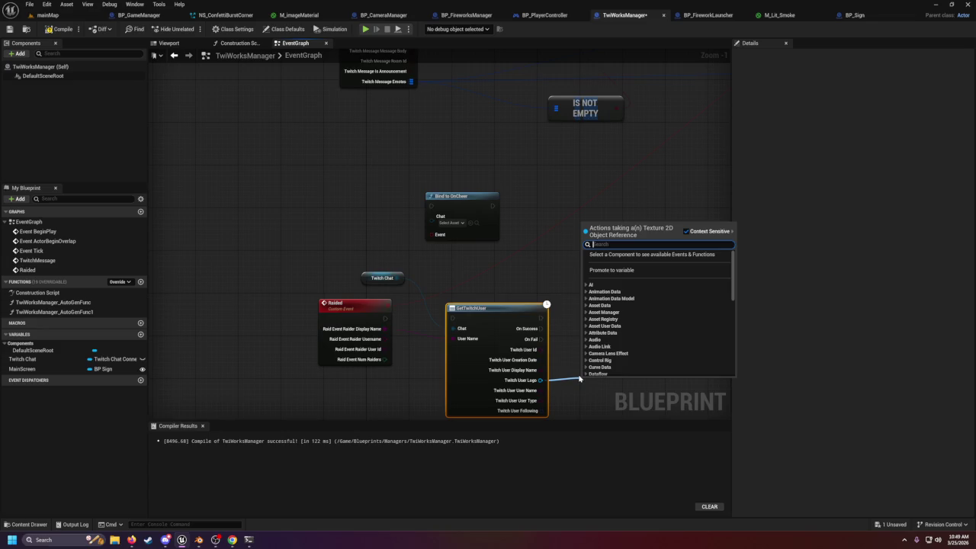
left_click(554, 402)
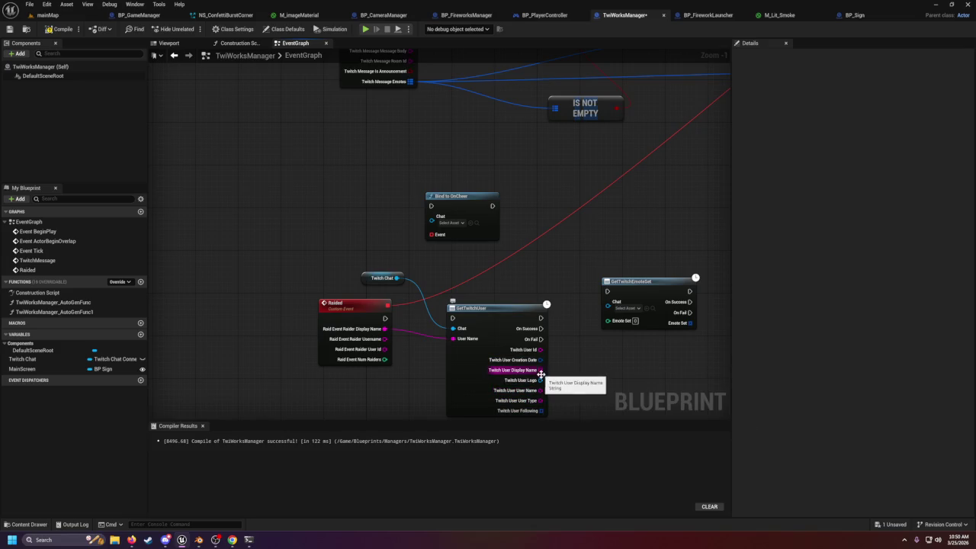
right_click(539, 380)
left_click(571, 365)
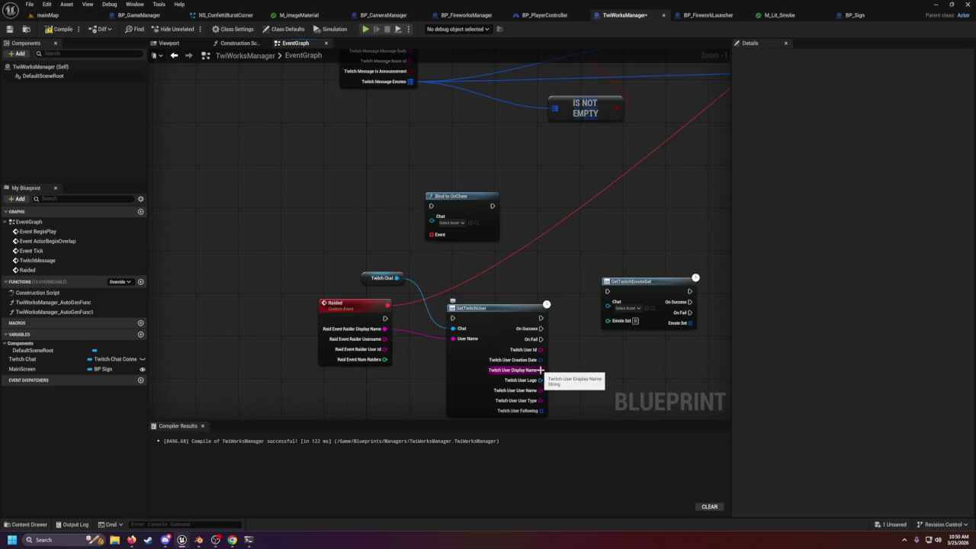
left_click_drag(540, 379, 598, 379)
key("Escape")
left_click_drag(645, 293, 645, 235)
scroll(610, 255, "down", 3)
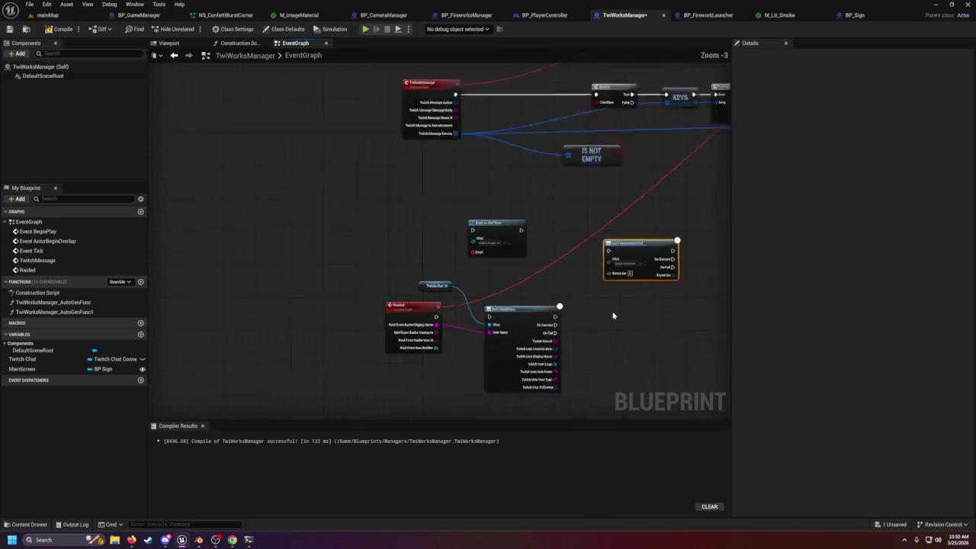
left_click(61, 29)
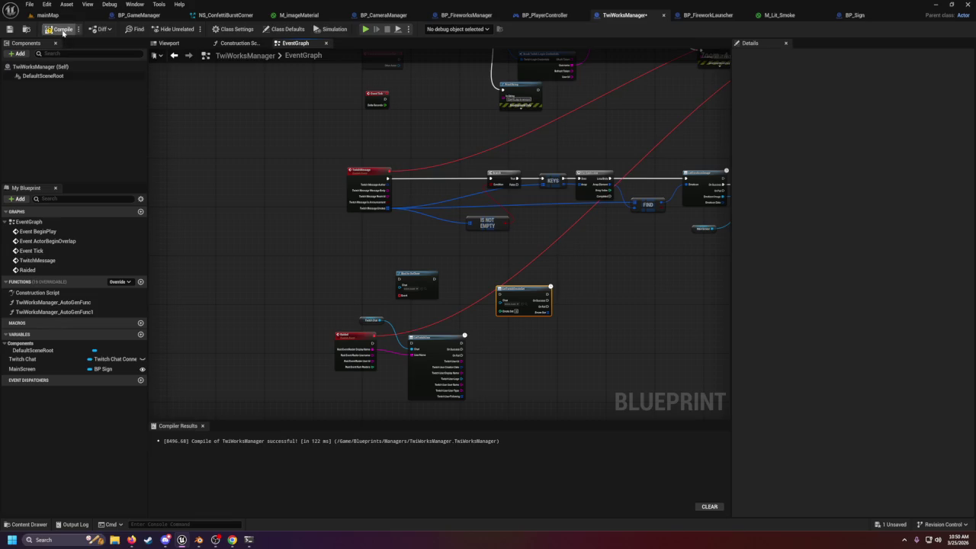
- Save the TwiWorksManager Blueprint and return to the mainMap level
left_click(9, 29)
left_click(46, 14)
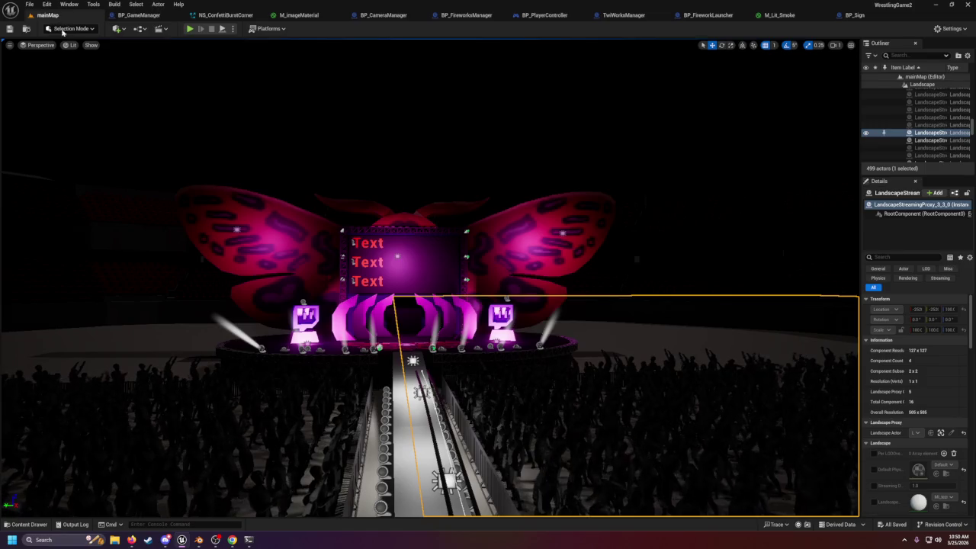
scroll(344, 305, "up", 10)
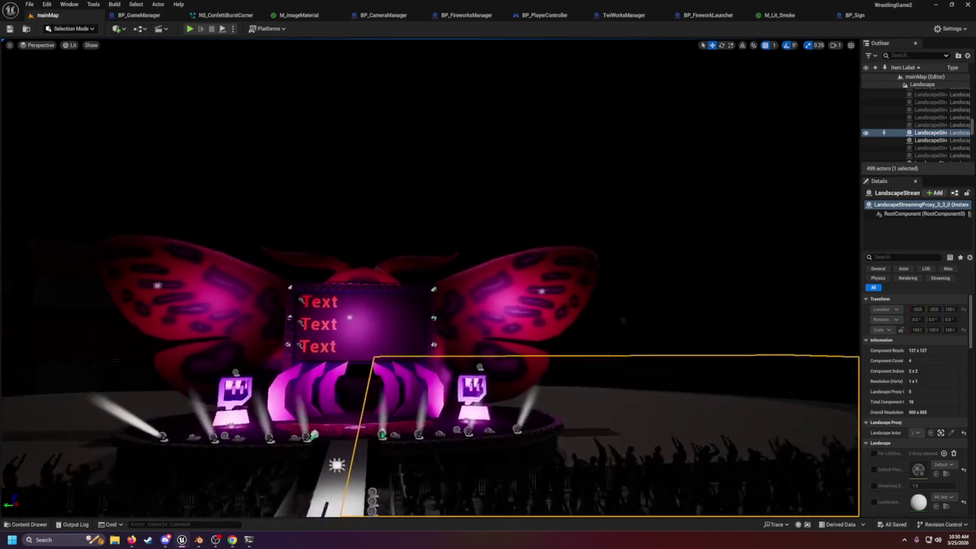
scroll(344, 305, "up", 2)
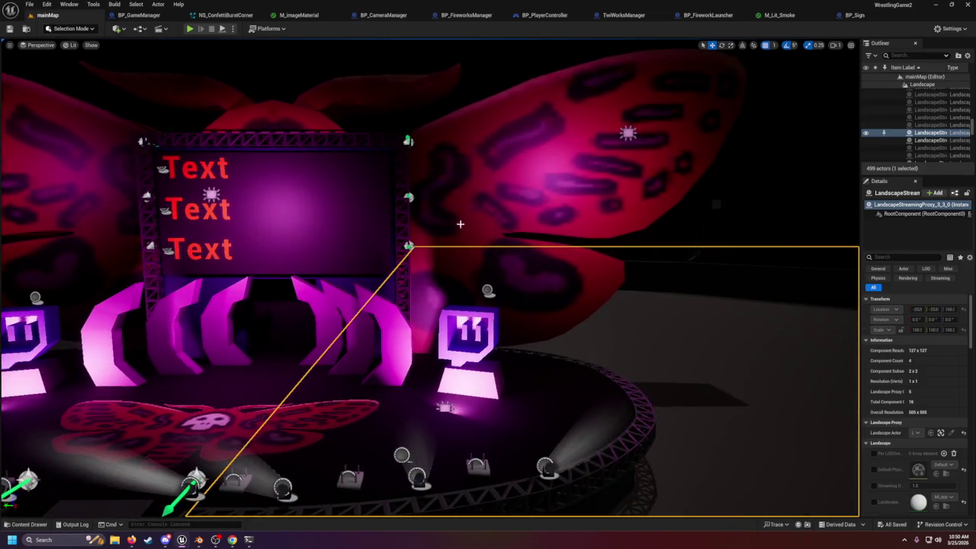
- Select two firework launchers beside the stage and duplicate them with Ctrl+D
left_click(488, 287)
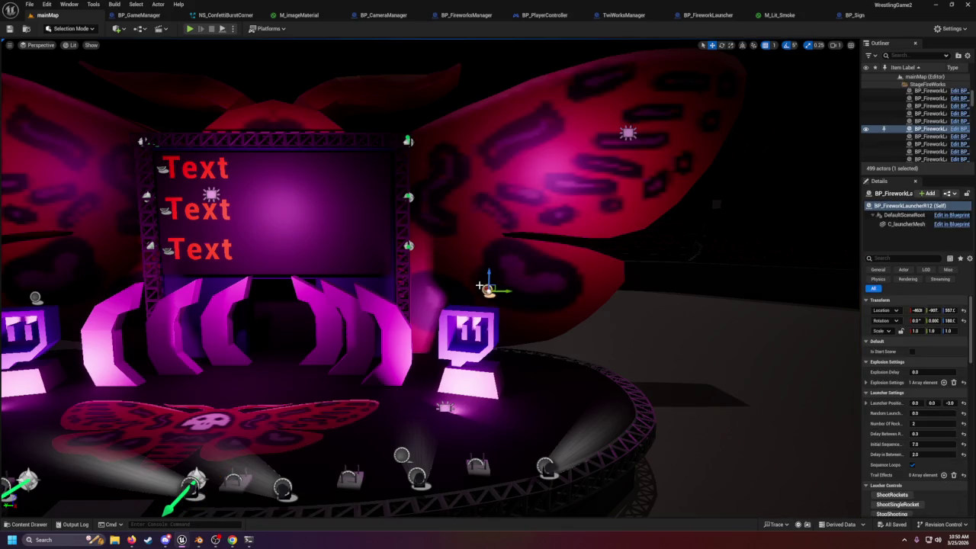
scroll(481, 285, "up", 4)
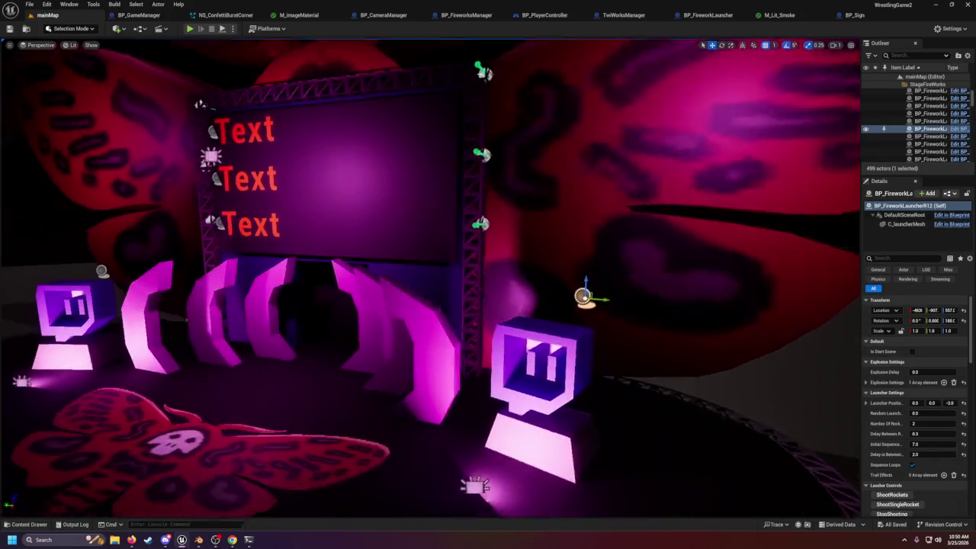
scroll(430, 278, "up", 4)
scroll(430, 278, "down", 4)
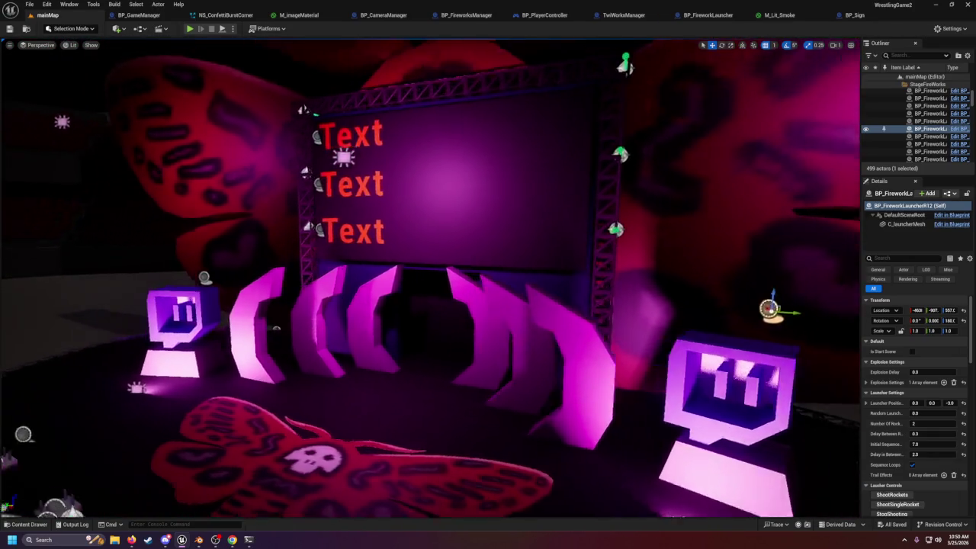
scroll(430, 278, "down", 4)
left_click(332, 268, "ctrl")
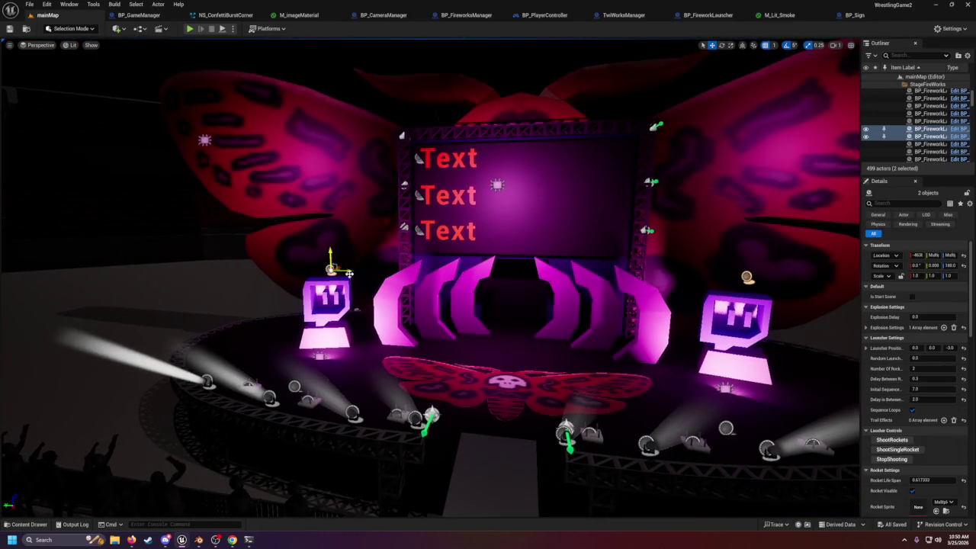
key("ctrl+d")
mouse_move(508, 292)
left_mouse_down()
mouse_move(571, 263)
mouse_move(717, 254)
left_mouse_up()
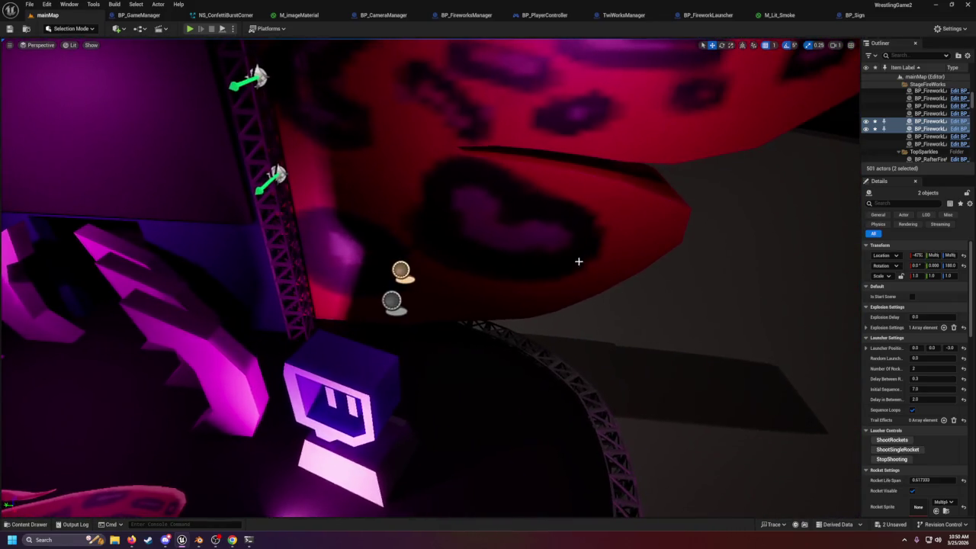
- Rename BP_FireworkLauncherR18 to BP_FireworkLauncherRaid1 and focus the view on it
left_click(402, 272)
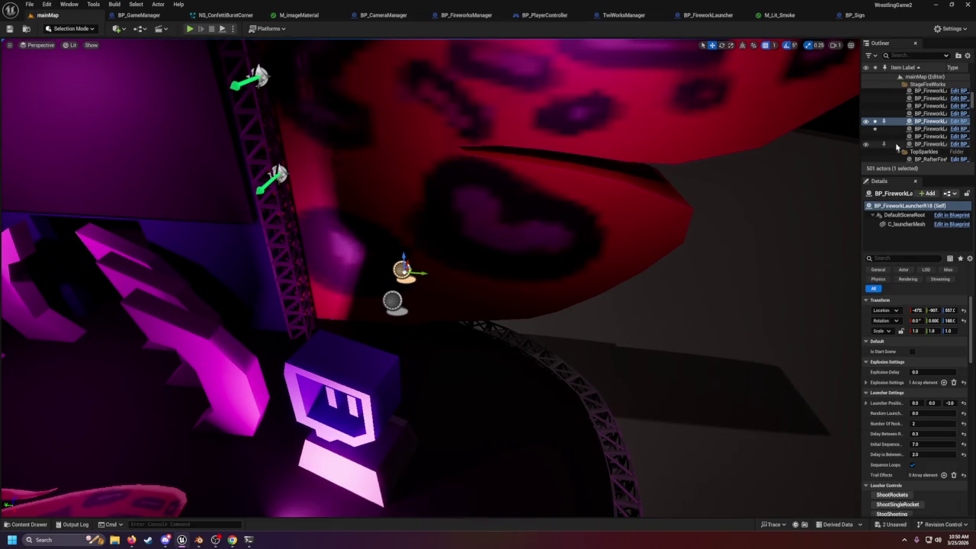
left_click(931, 123)
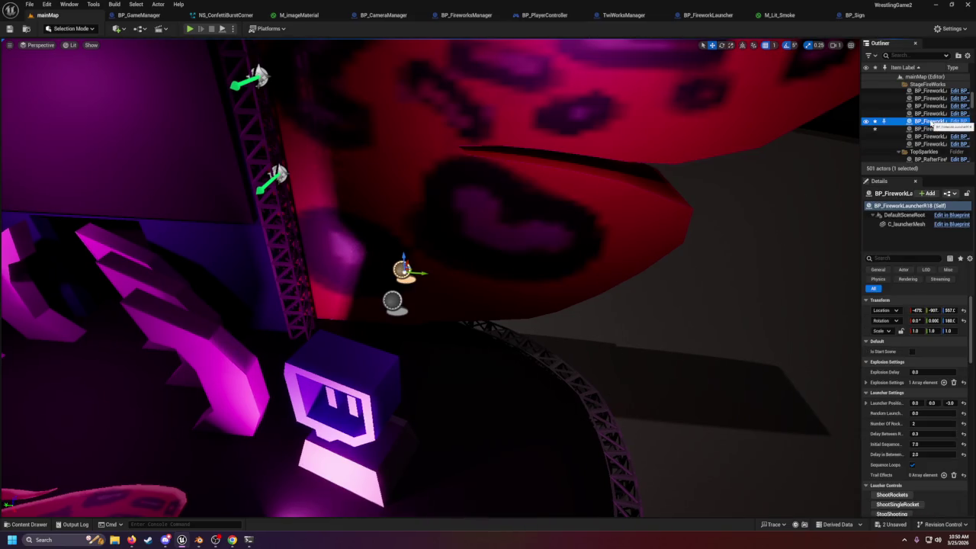
left_click(932, 123)
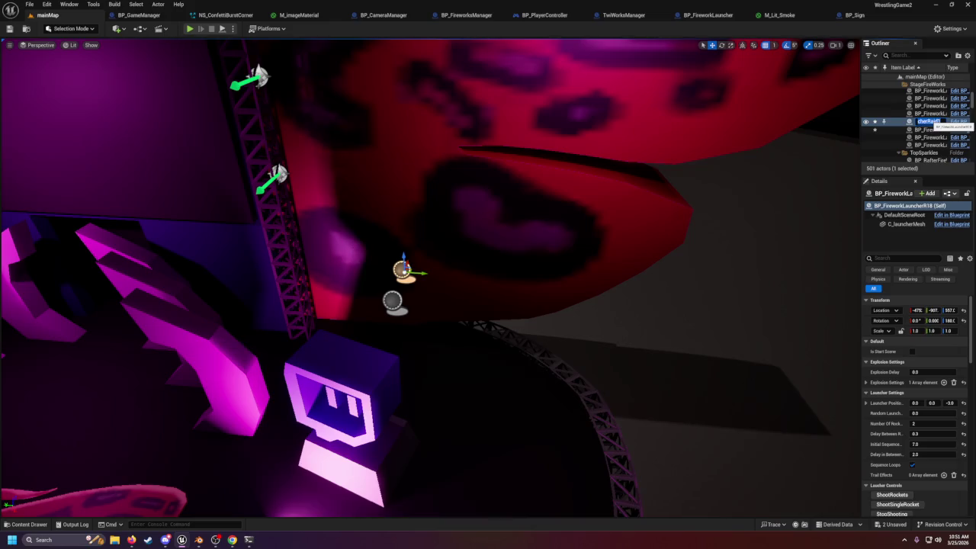
key("Return")
key("f")
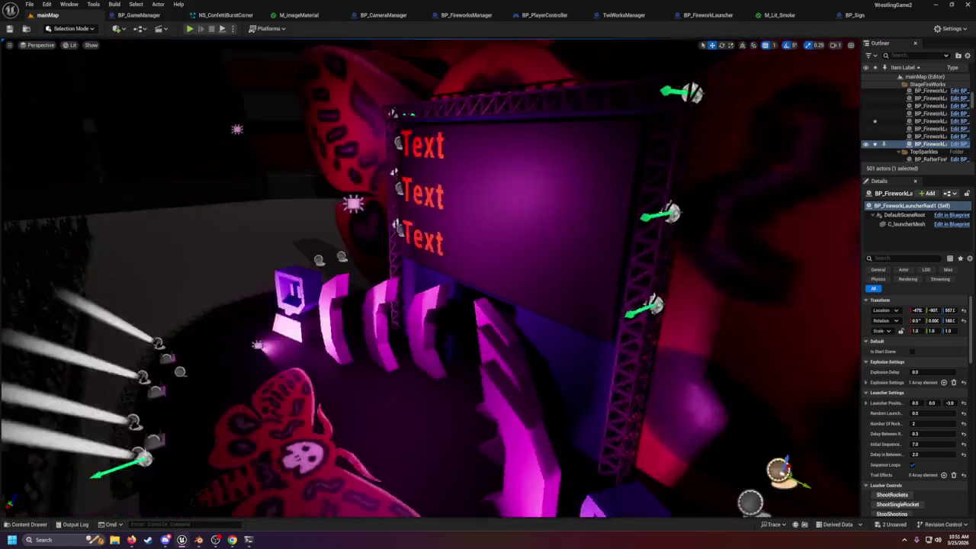
- Rename BP_FireworkLauncherR19 to BP_FireworkLauncherRaid2, undoing the accidental duplicate Raid1 name
left_click(914, 121)
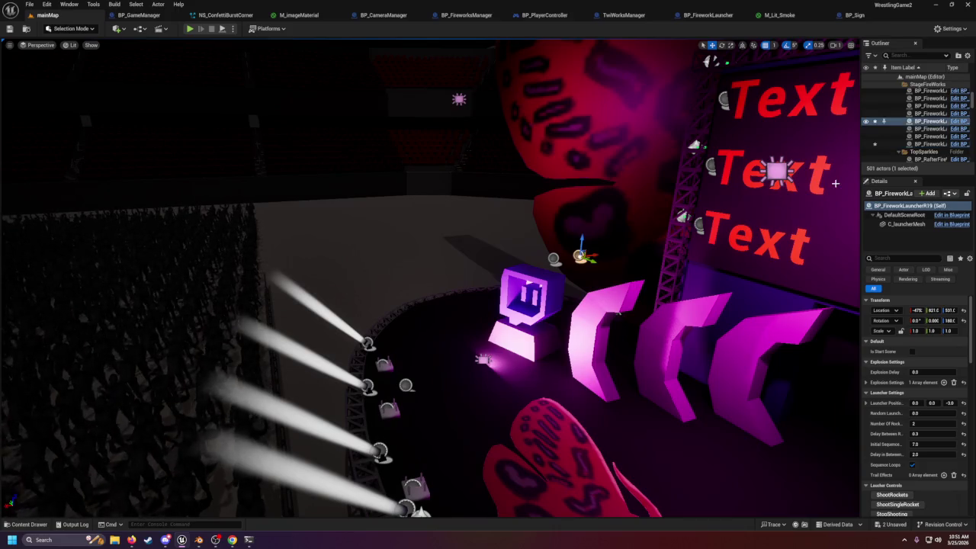
left_click(920, 127)
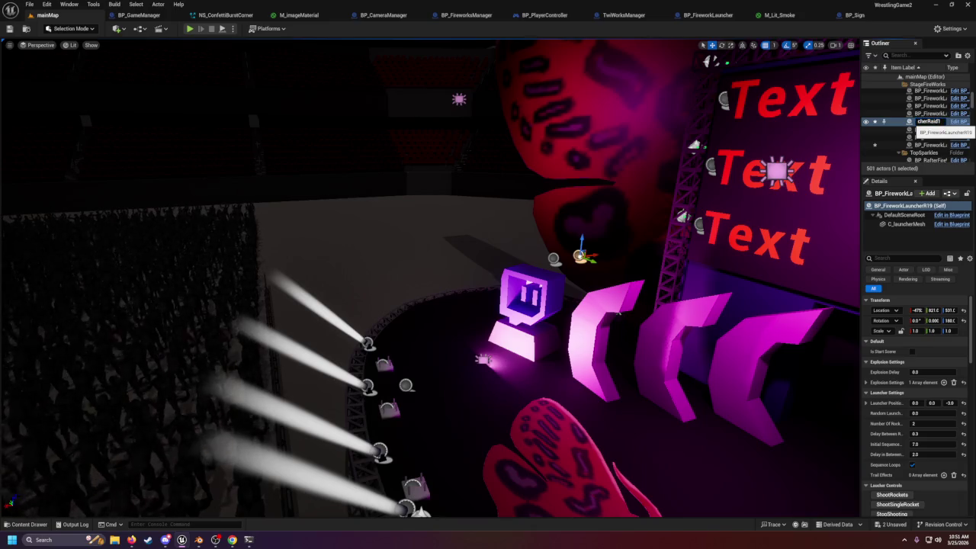
key("Return")
key("ctrl+z")
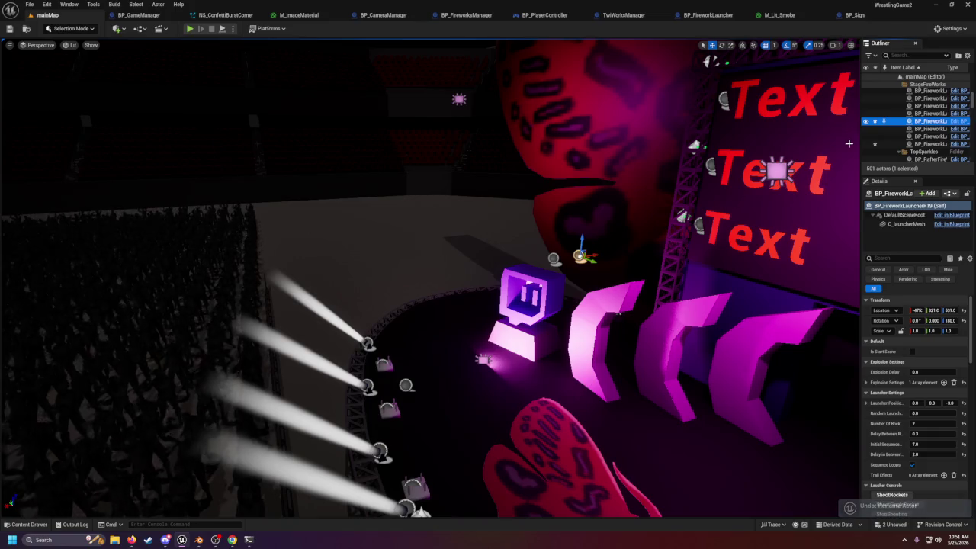
key("F2")
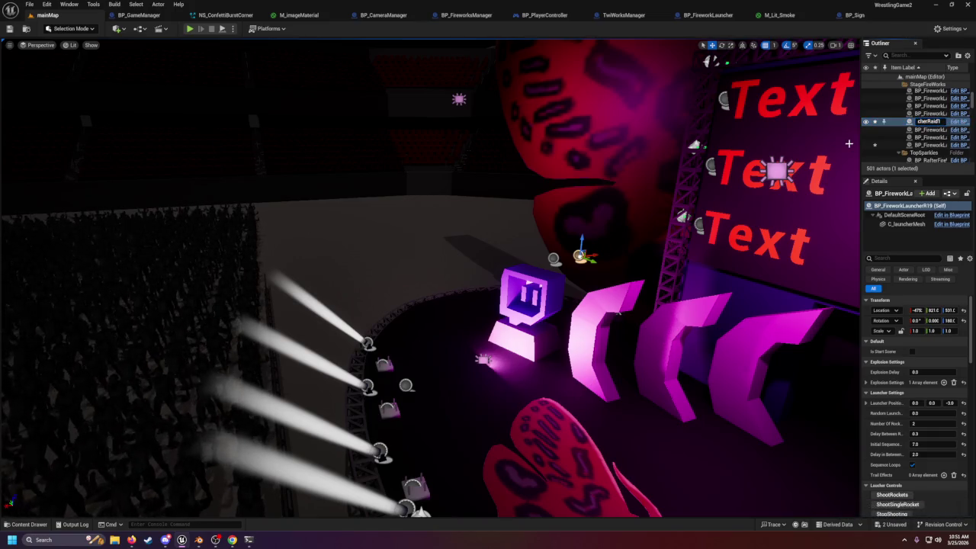
key("Return")
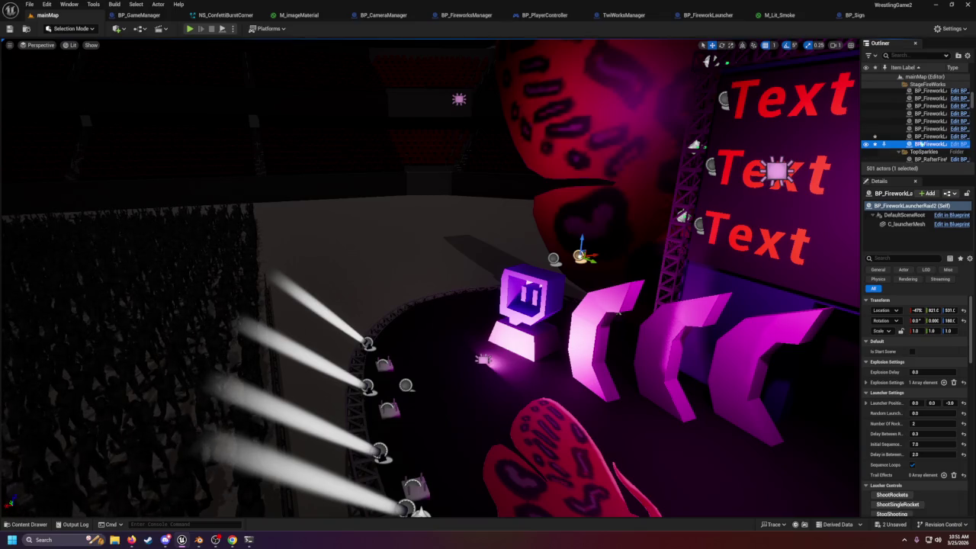
left_click_drag(858, 122, 728, 122)
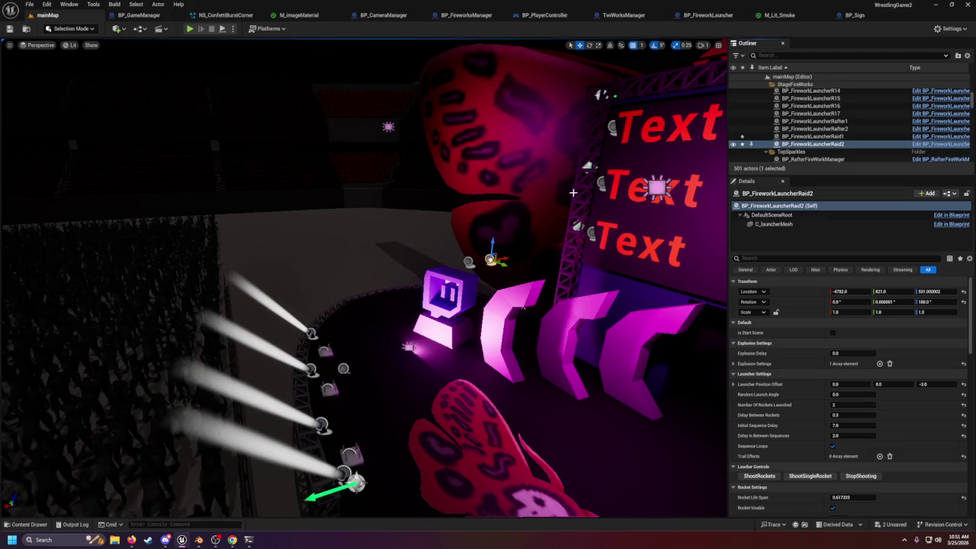
- Reframe the stage and select launchers BP_FireworkLauncherR12 and BP_FireworkLauncherRaid1 to inspect them
left_click_drag(573, 193, 558, 219)
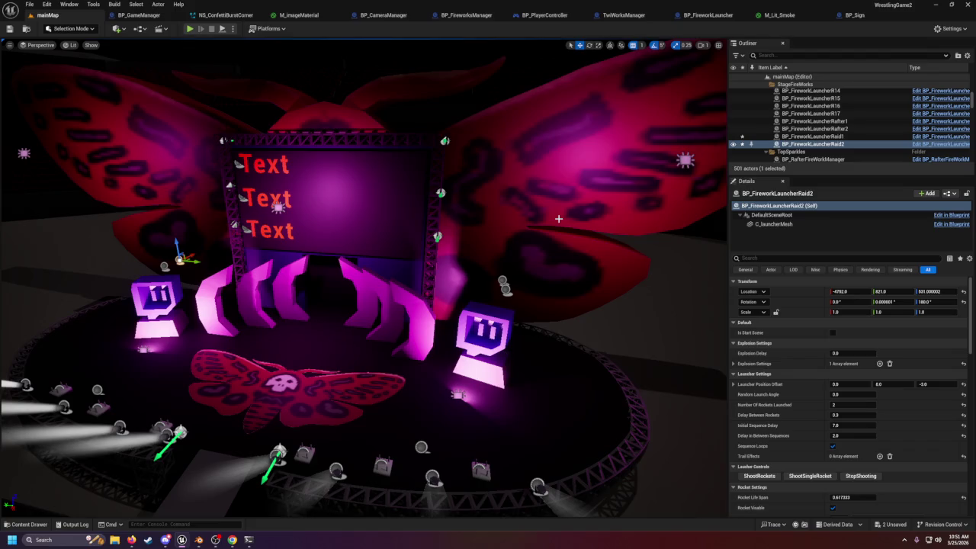
mouse_move(358, 243)
left_mouse_down()
mouse_move(359, 213)
mouse_move(365, 262)
left_mouse_up()
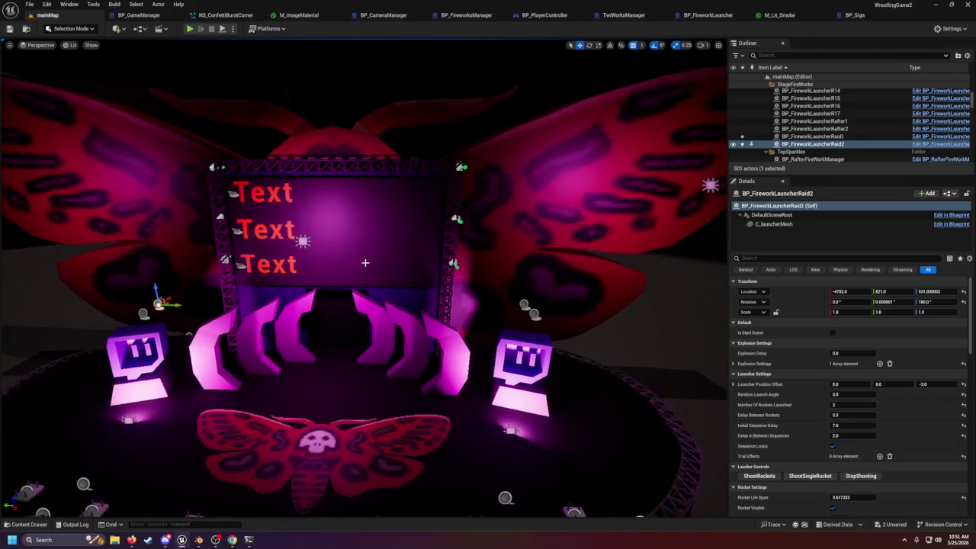
left_click(532, 314)
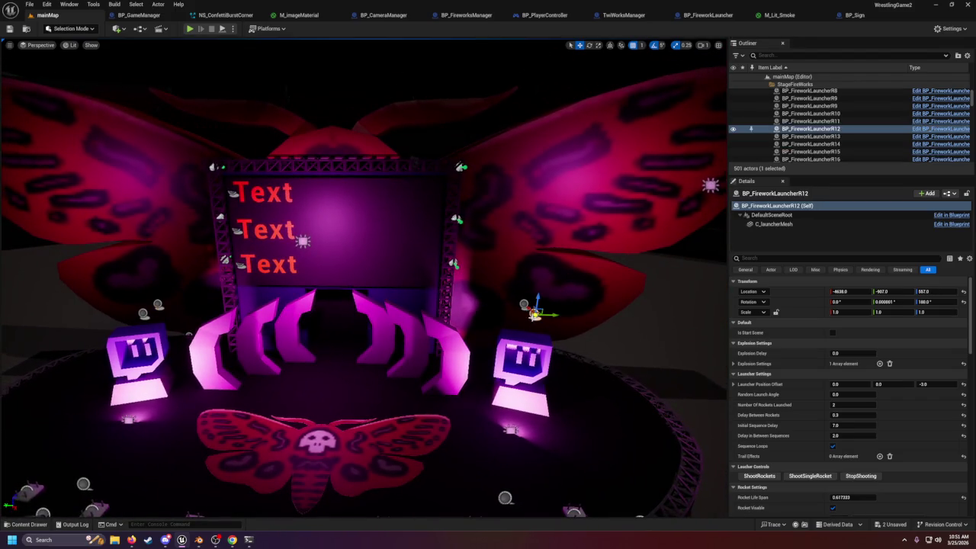
left_click(523, 304)
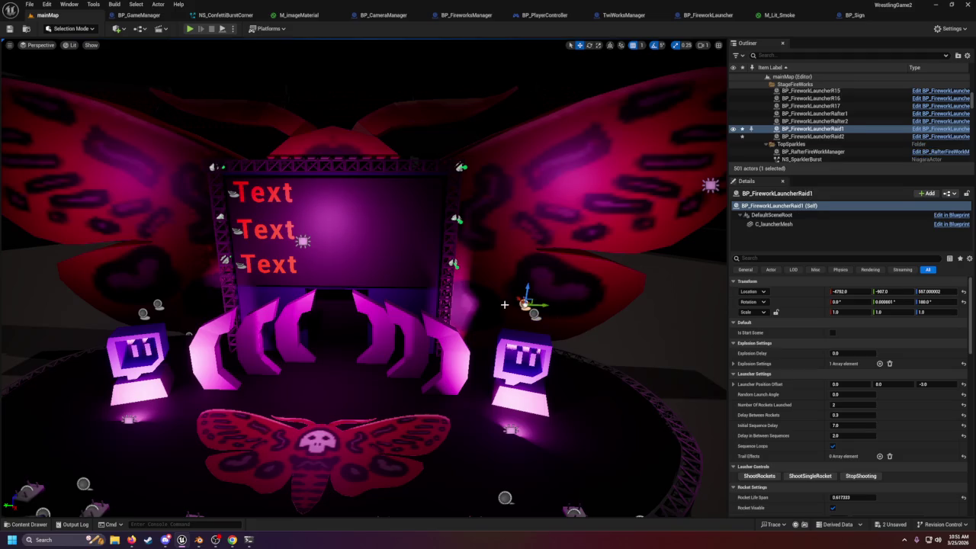
- Expand Raid1's Launcher Transform settings to check location and rotation at zero, scale 1
scroll(799, 343, "down", 10)
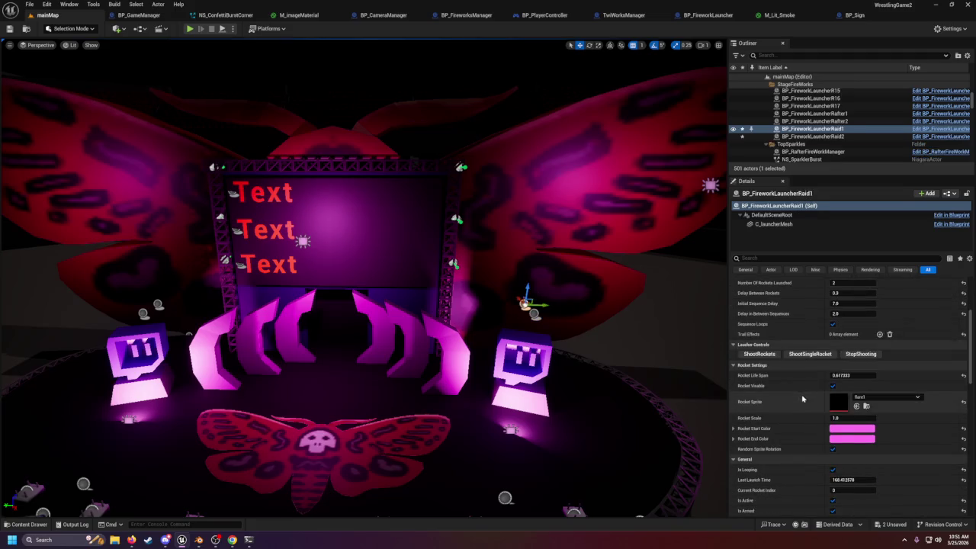
scroll(803, 406, "up", 3)
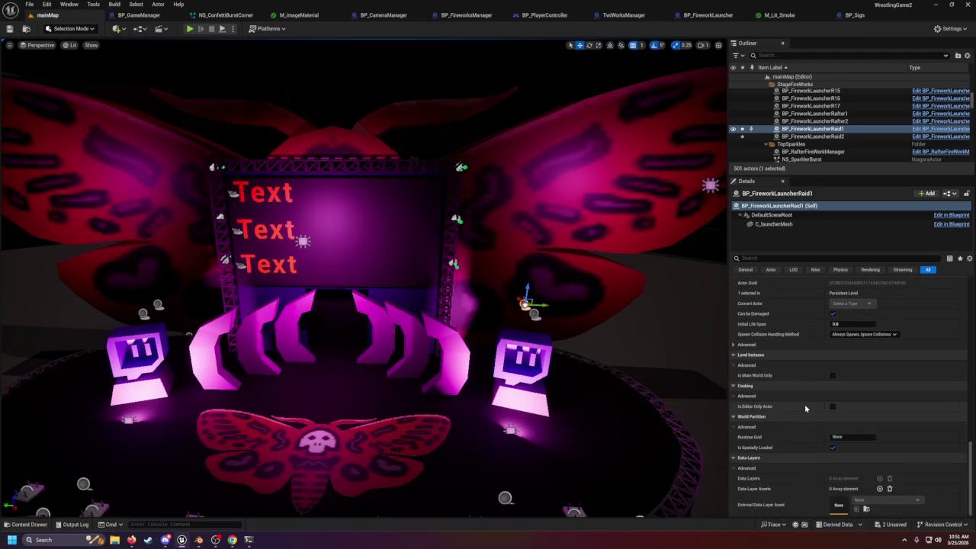
scroll(805, 410, "down", 3)
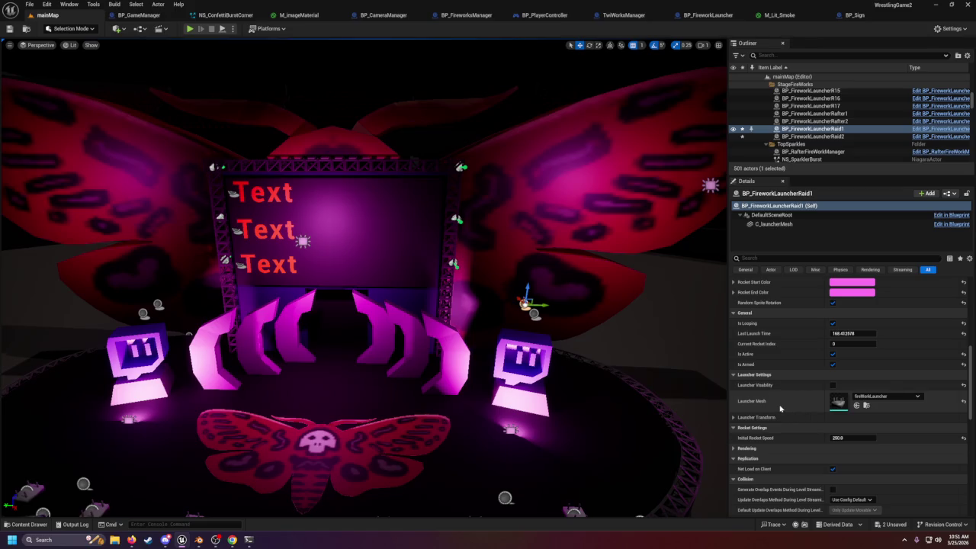
scroll(779, 410, "up", 3)
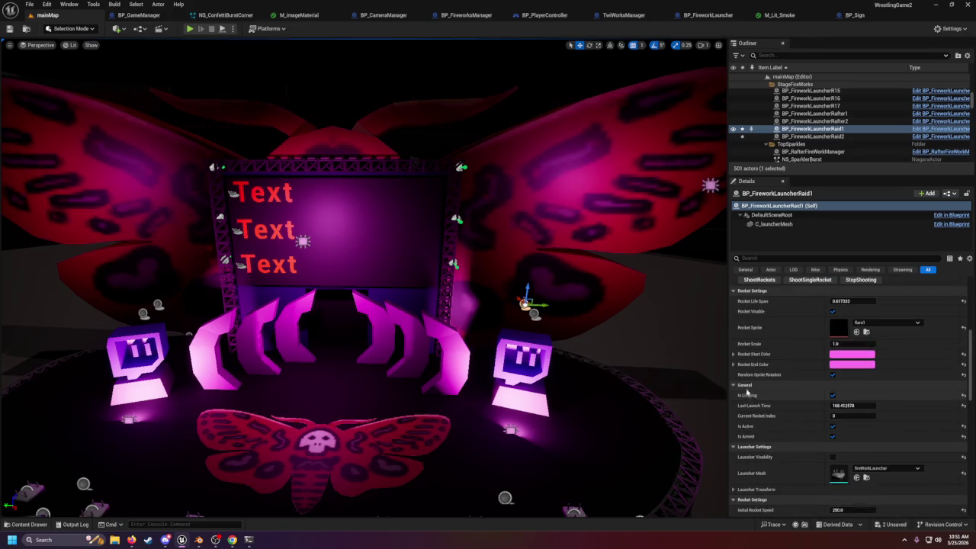
scroll(736, 376, "up", 3)
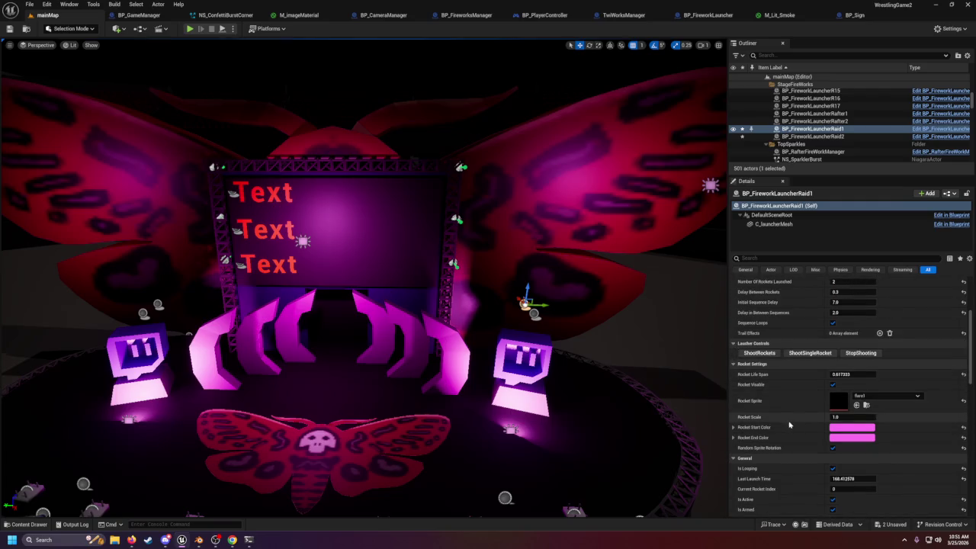
scroll(780, 430, "down", 2)
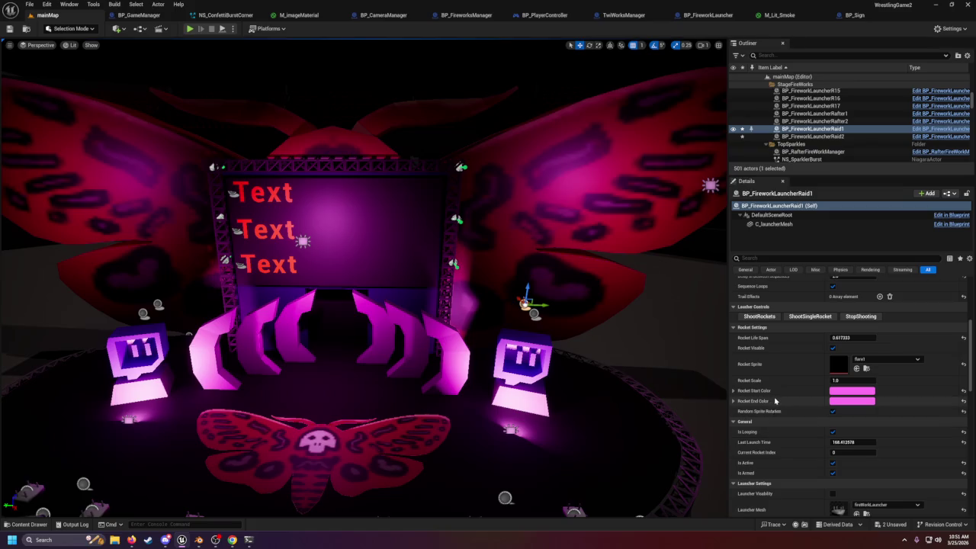
scroll(823, 433, "down", 2)
scroll(842, 433, "down", 3)
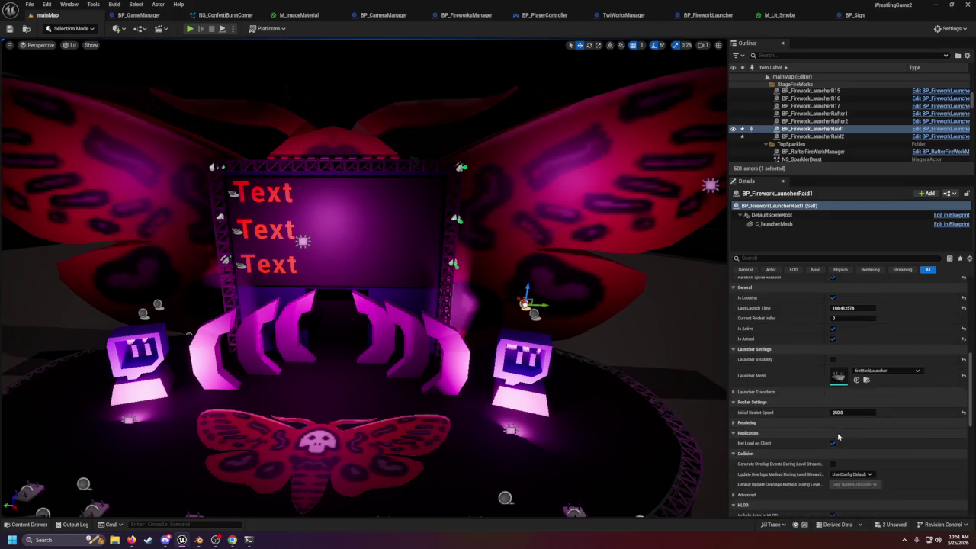
left_click(732, 392)
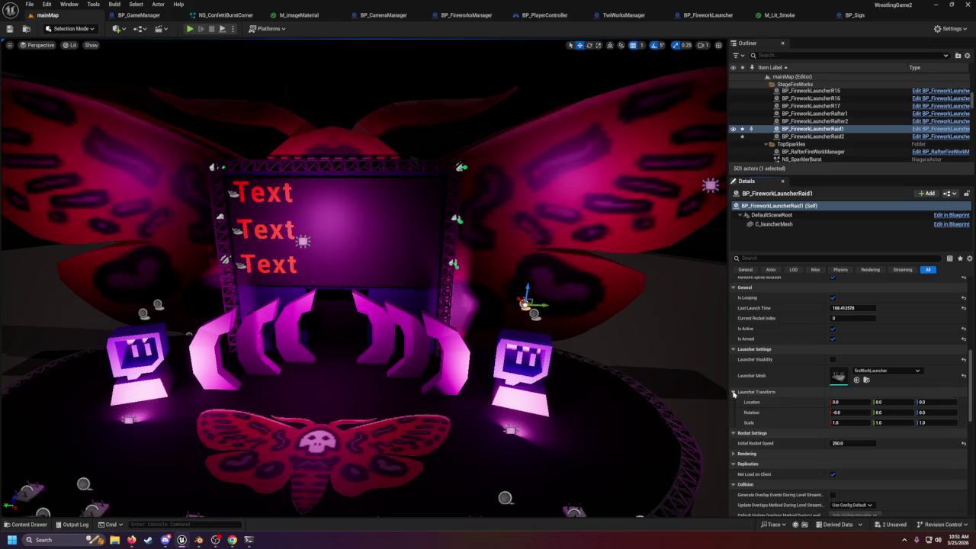
- Select the BP_FireworkLauncherRaid2 launcher
scroll(733, 353, "up", 1)
scroll(732, 352, "up", 1)
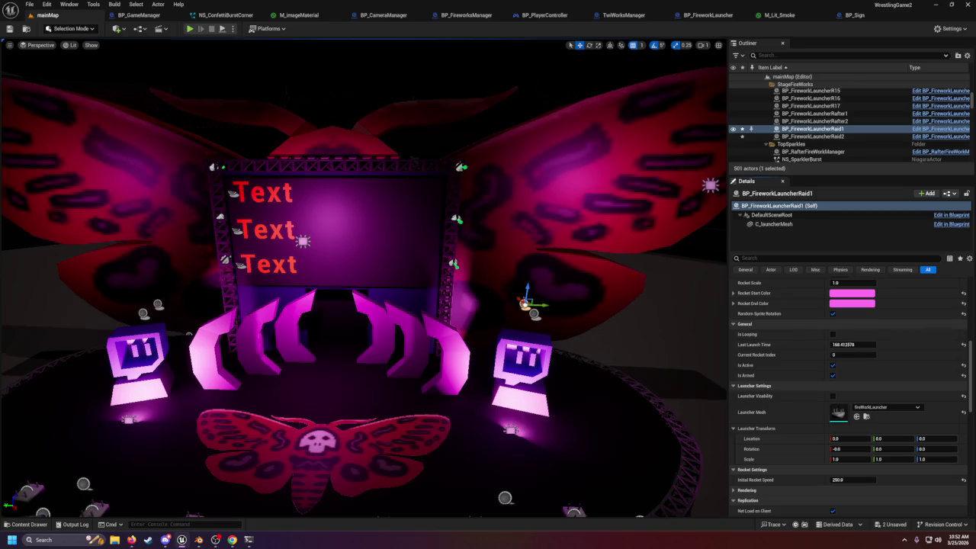
left_click(157, 304)
- Turn off Is Looping for Raid2 and browse its rocket sprite textures without changing them
left_click(832, 334)
scroll(795, 339, "up", 1)
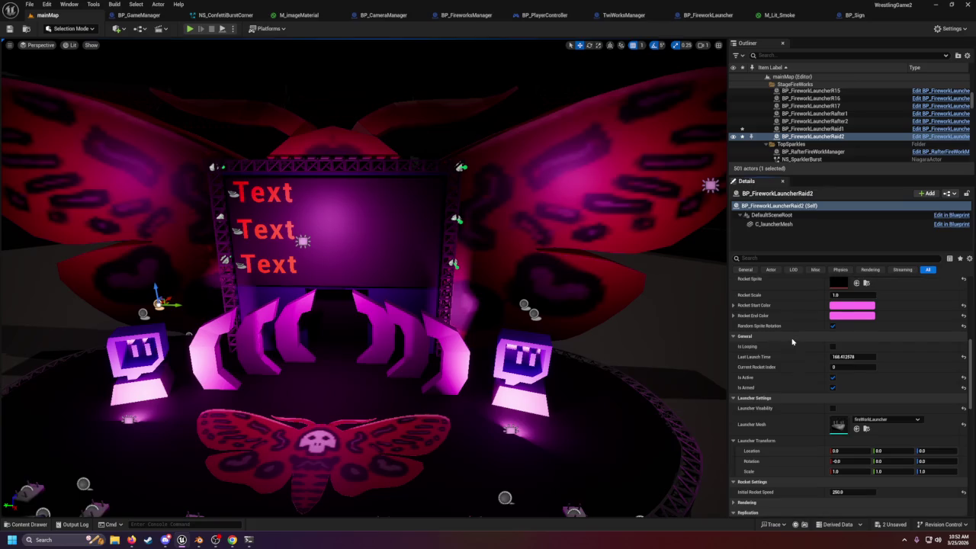
scroll(794, 331, "up", 1)
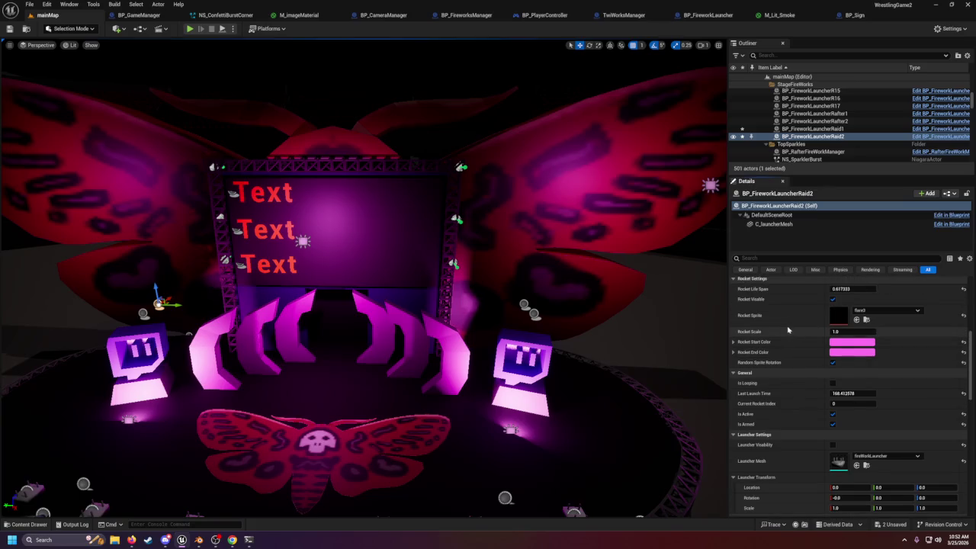
scroll(789, 329, "up", 1)
left_click(885, 322)
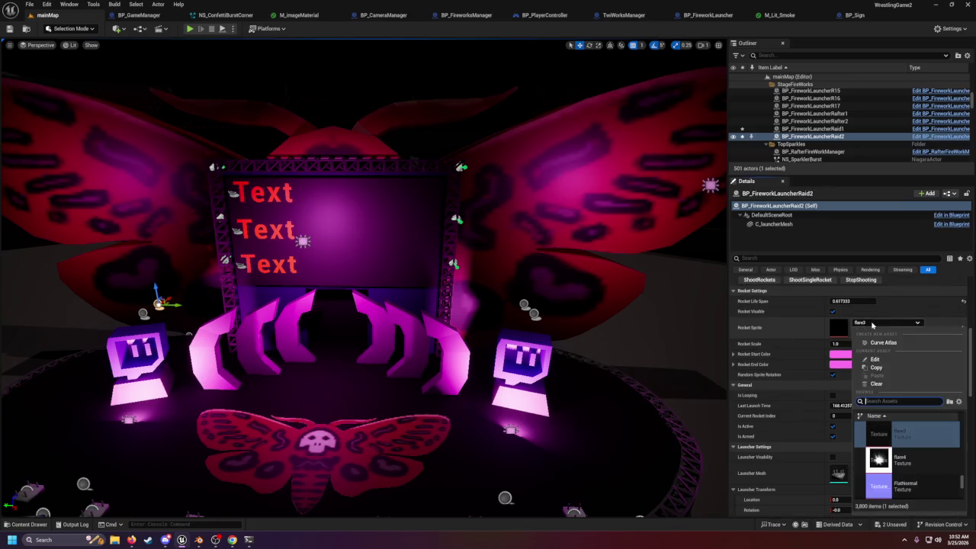
left_click(781, 354)
- Add a Trail Effects entry to Raid2, keeping its type as SimpleSparks
scroll(762, 343, "up", 4)
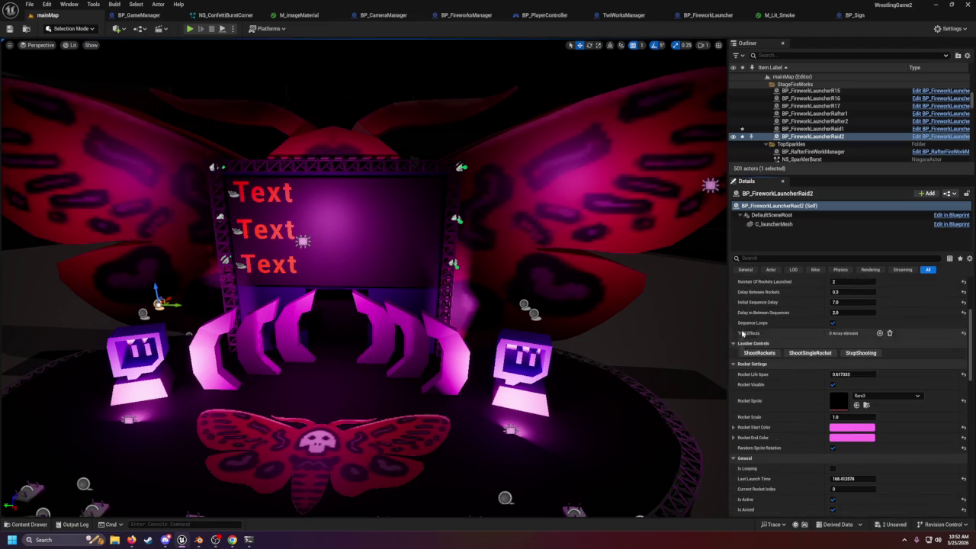
scroll(742, 333, "up", 4)
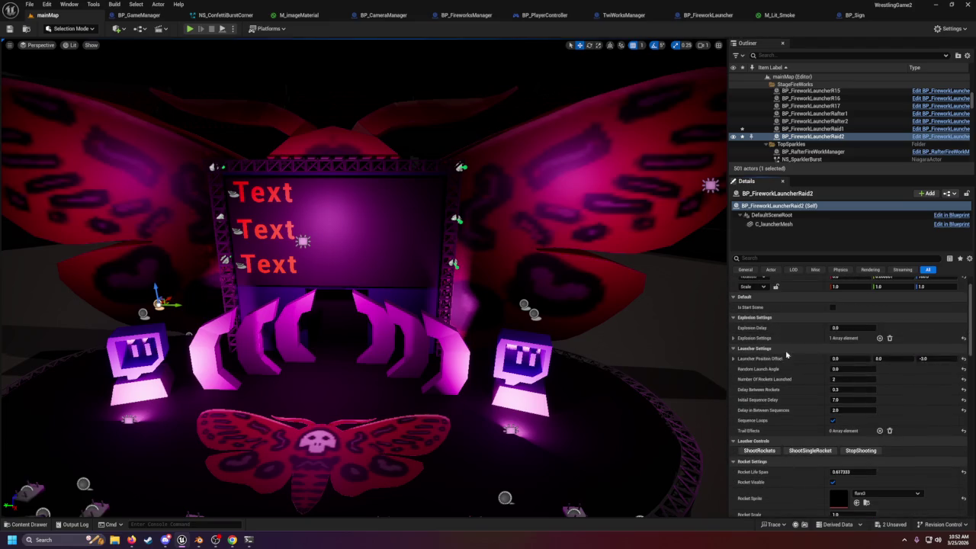
left_click(878, 431)
left_click(820, 442)
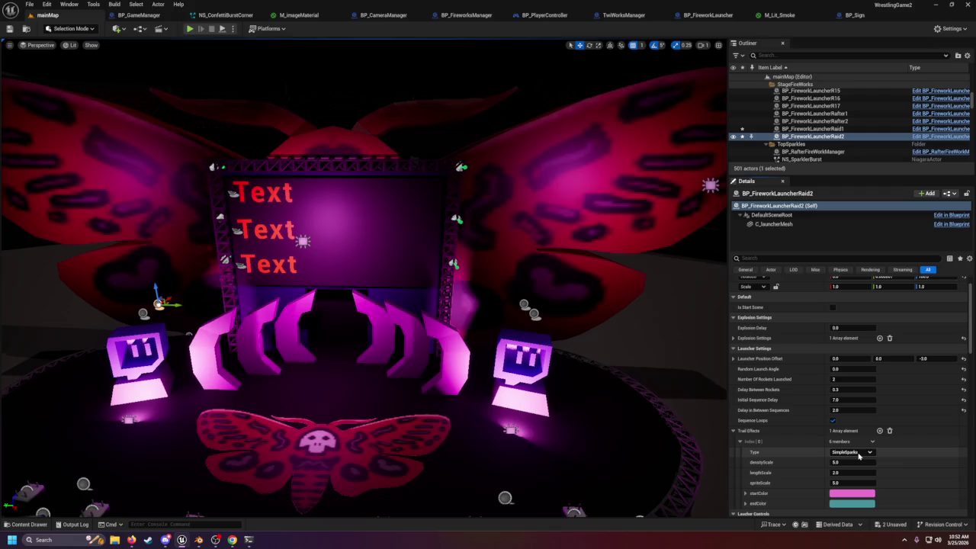
scroll(865, 457, "down", 1)
left_click(850, 428)
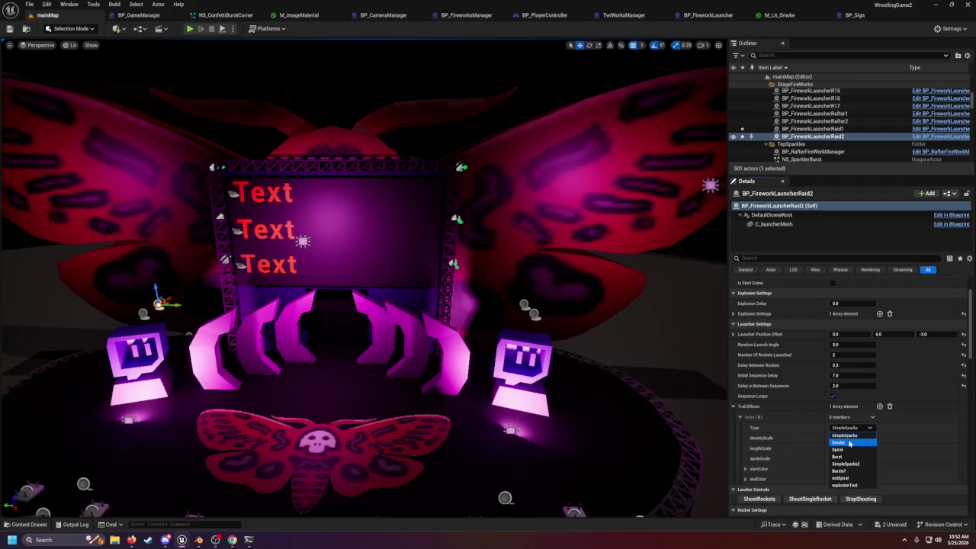
left_click(845, 435)
- Select launcher Raid1 in the scene and add a Trail Effects entry to it
scroll(838, 431, "down", 1)
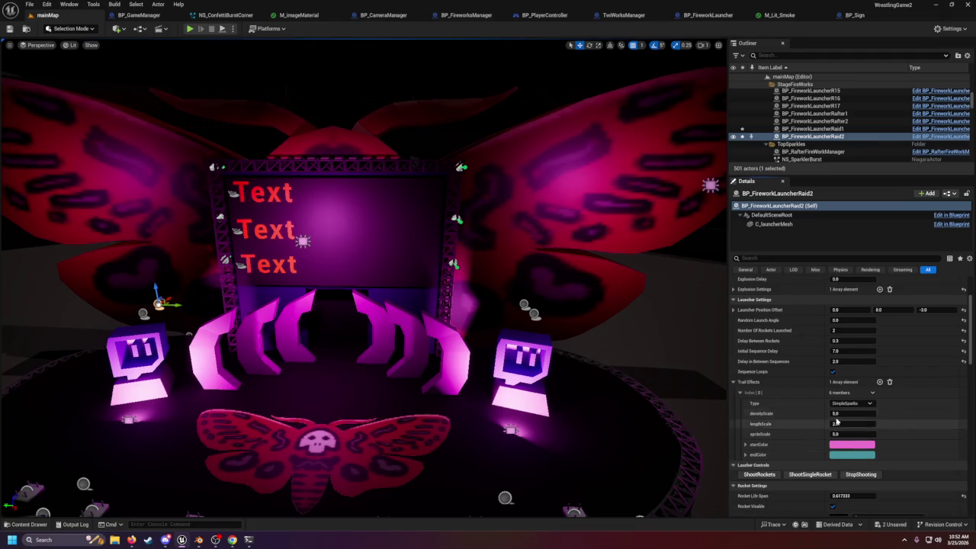
left_click(524, 305)
left_click(879, 381)
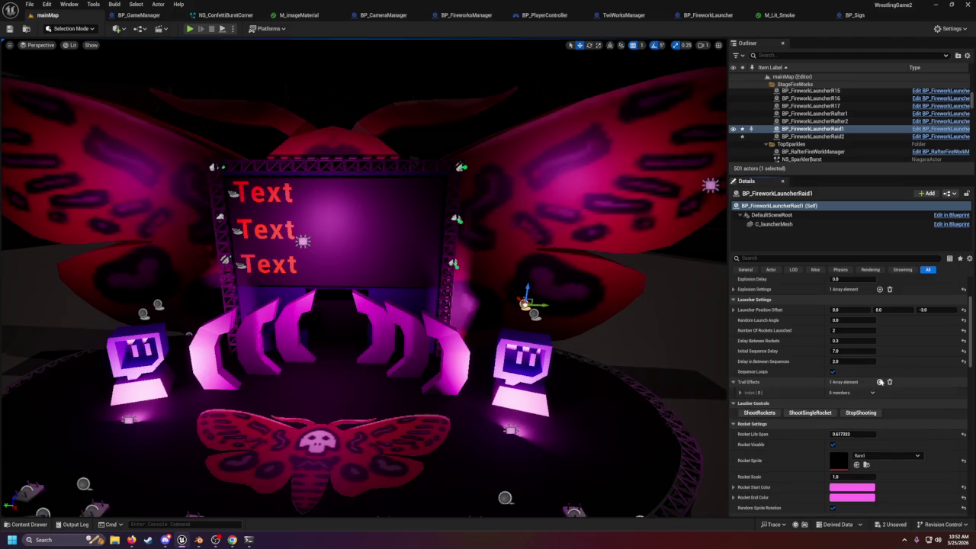
- Expand Raid1's new trail effect and change Explosion Settings index 0 type from Disc to Image
left_click(871, 394)
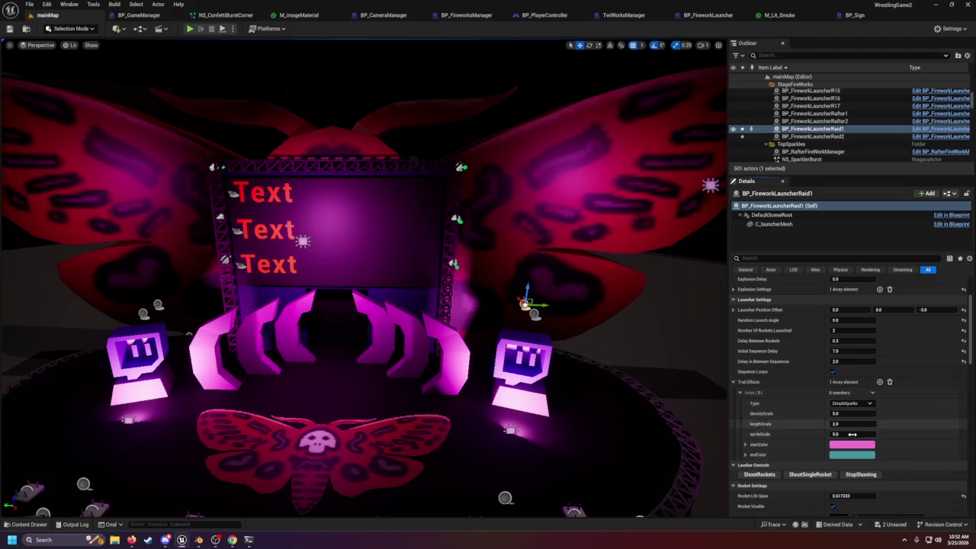
scroll(832, 373, "up", 1)
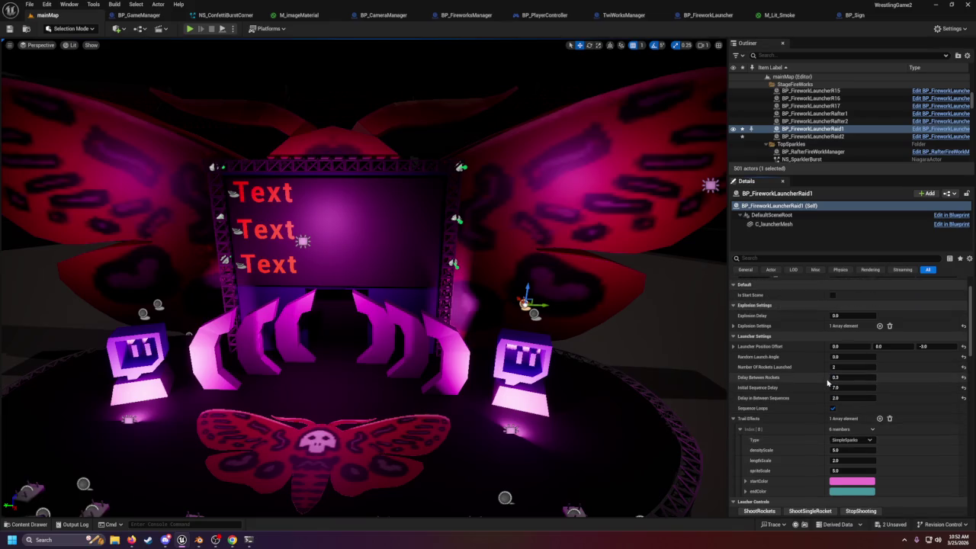
left_click(732, 325)
left_click(739, 336)
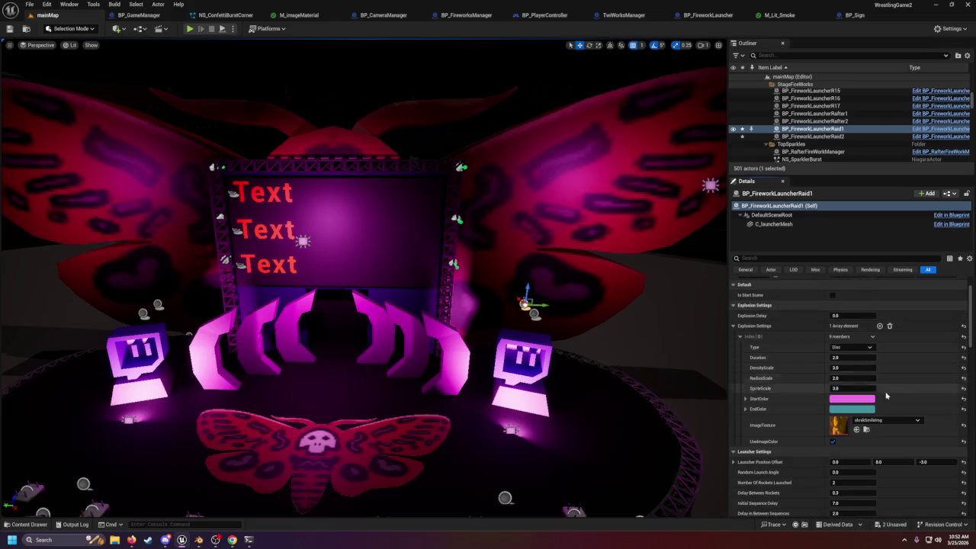
left_click(852, 346)
left_click(843, 375)
- Search the ImageTexture picker for '_Ima', then close it keeping the existing texture
left_click(886, 422)
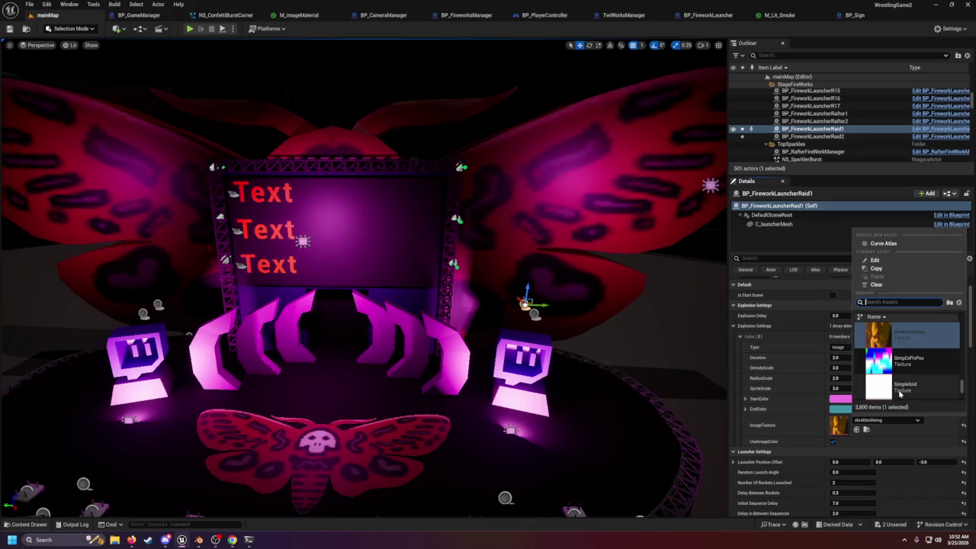
scroll(898, 381, "down", 3)
scroll(898, 381, "down", 3)
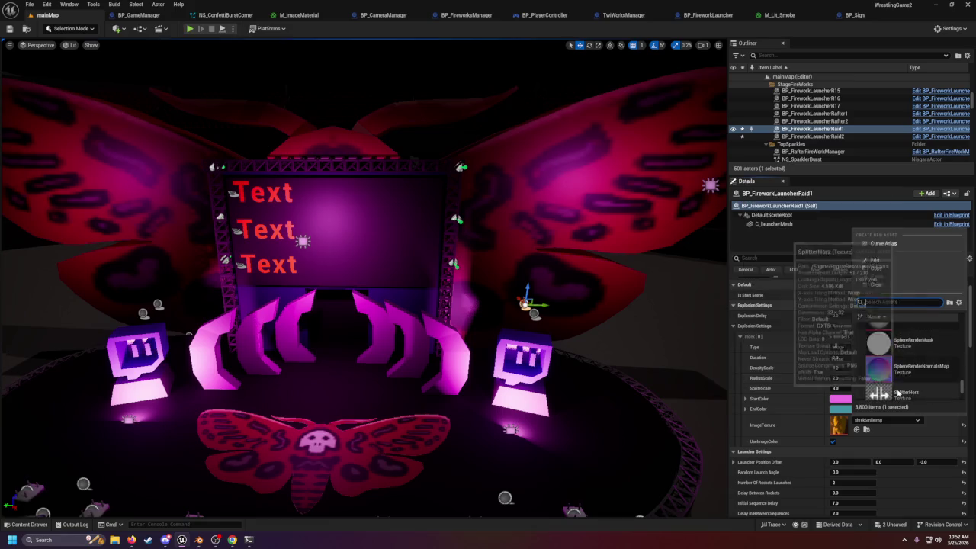
type("_")
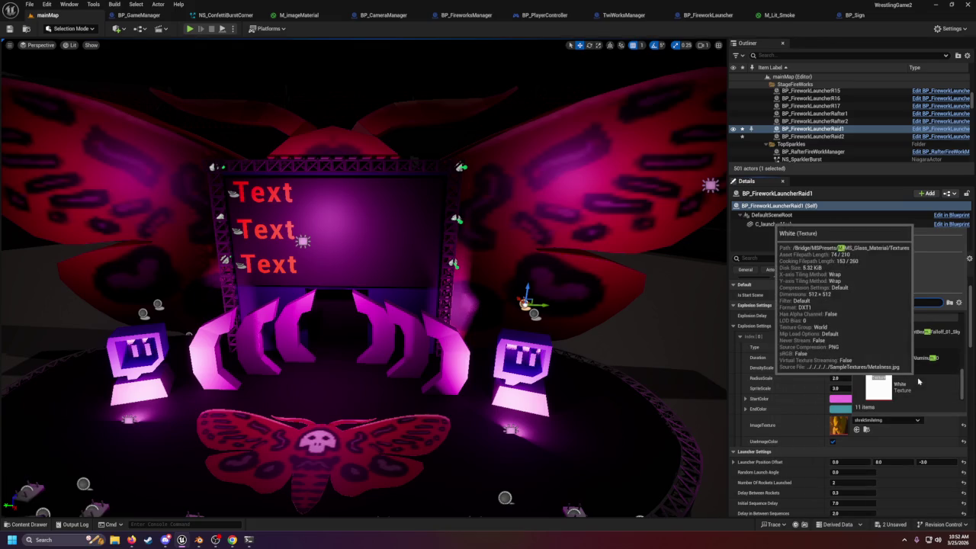
type("I")
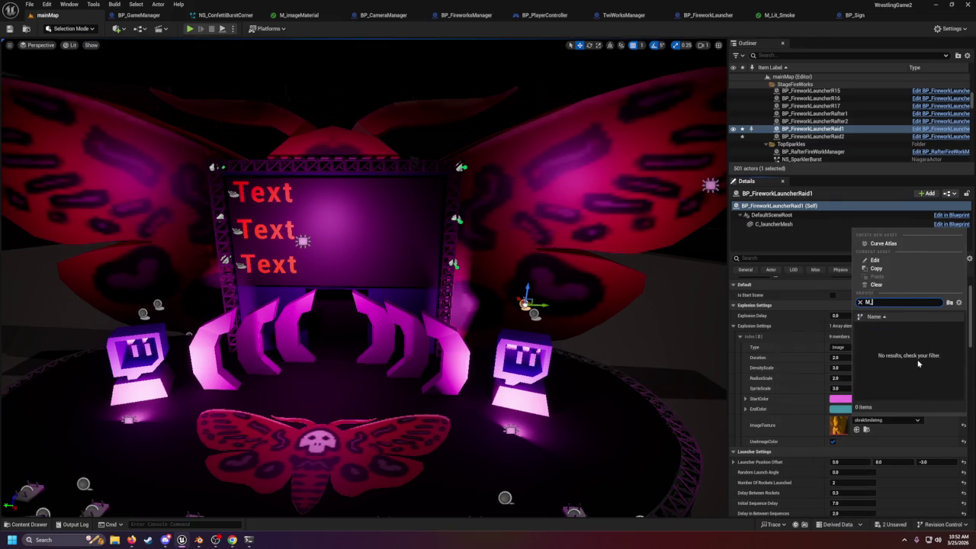
type("ma")
key("BackSpace")
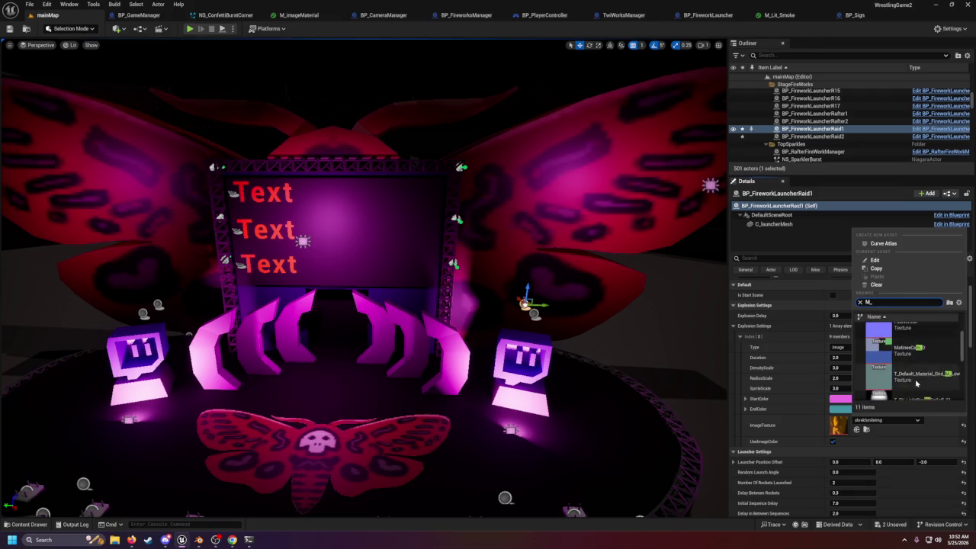
left_click(809, 308)
scroll(819, 309, "down", 1)
scroll(604, 376, "up", 1)
scroll(604, 376, "down", 2)
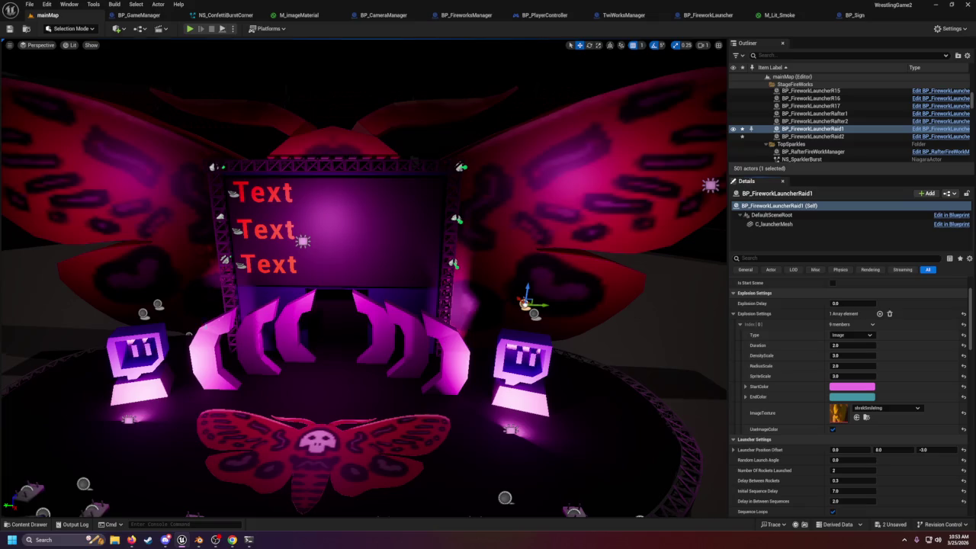
- Add a Custom Event named SetRocketImage to the BP_FireworkLauncher EventGraph
left_click(709, 14)
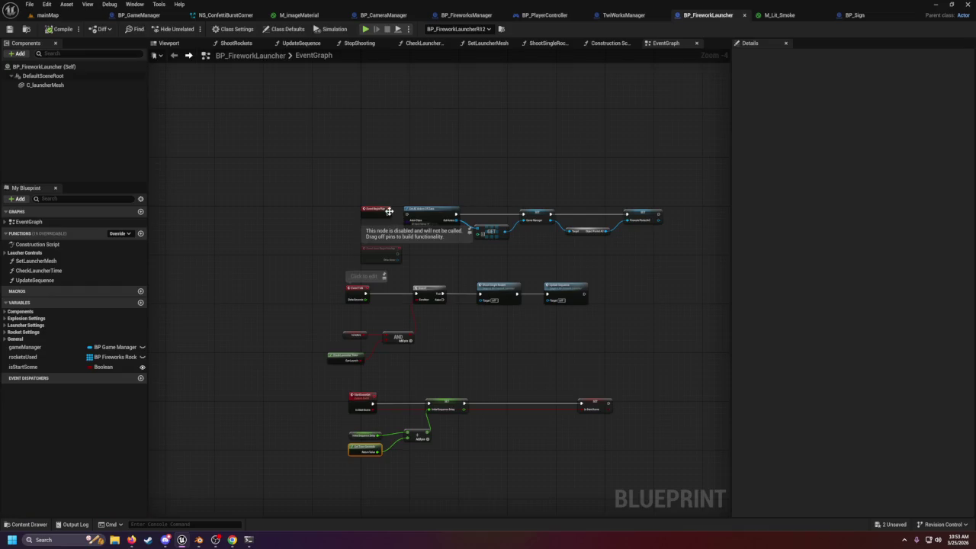
scroll(388, 211, "up", 1)
scroll(457, 304, "down", 3)
scroll(492, 257, "up", 3)
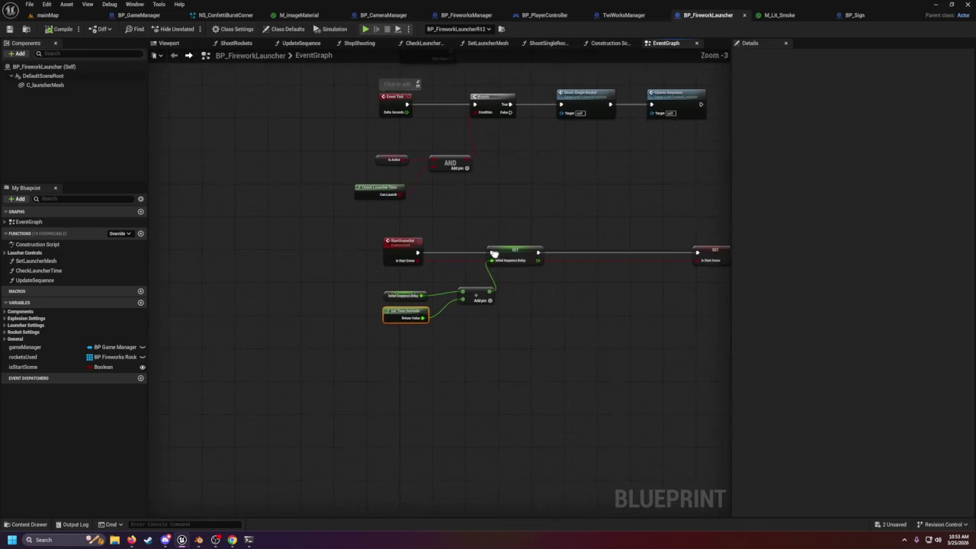
right_click(392, 372)
type("custom")
key("Return")
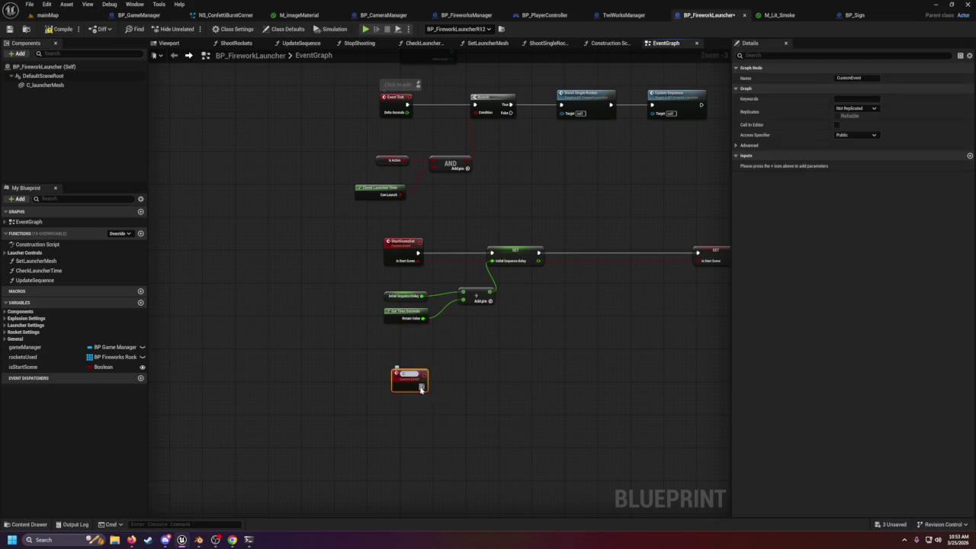
type("SetRocketImage")
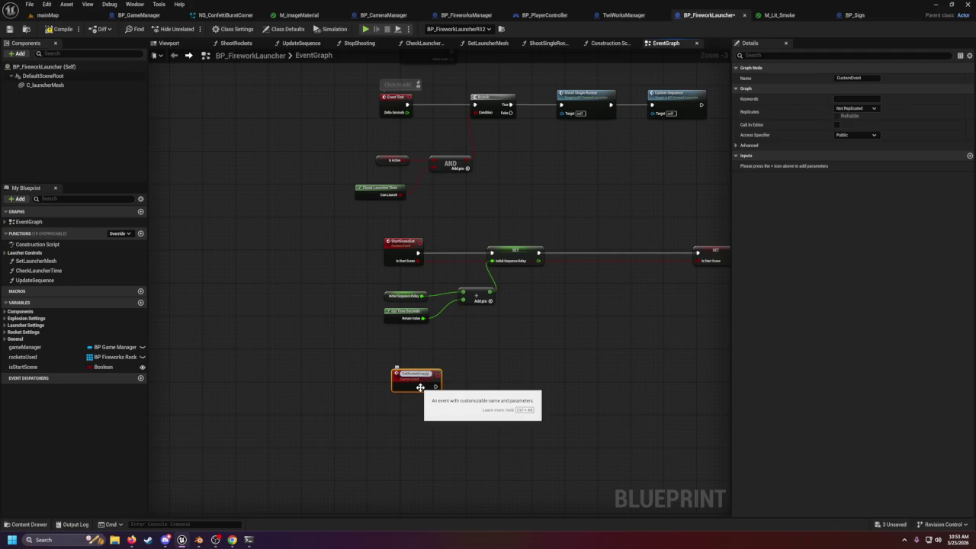
key("Return")
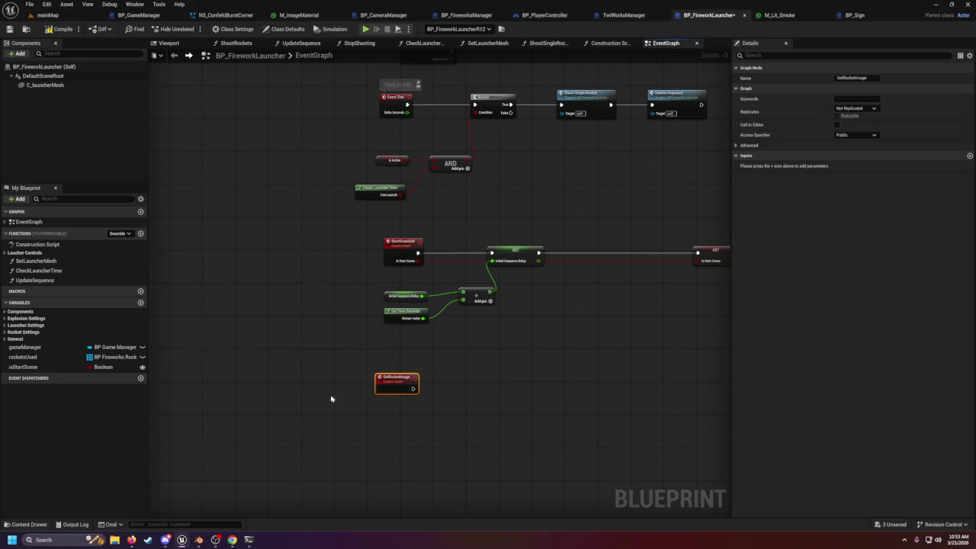
left_click(4, 338)
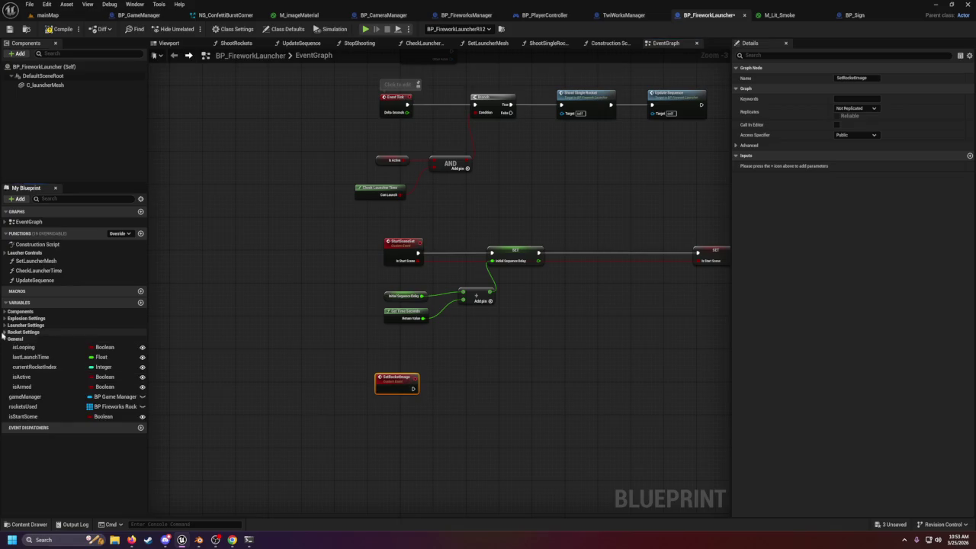
- Expand the Rocket Settings, Launcher Settings, Explosion Settings and Components variable groups and review them
left_click(4, 332)
left_click(4, 325)
left_click(3, 318)
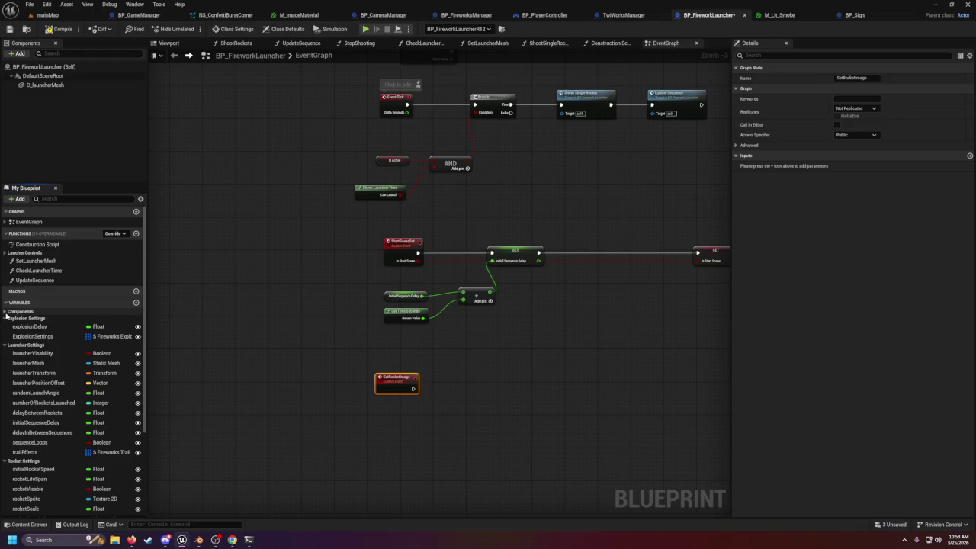
left_click(4, 311)
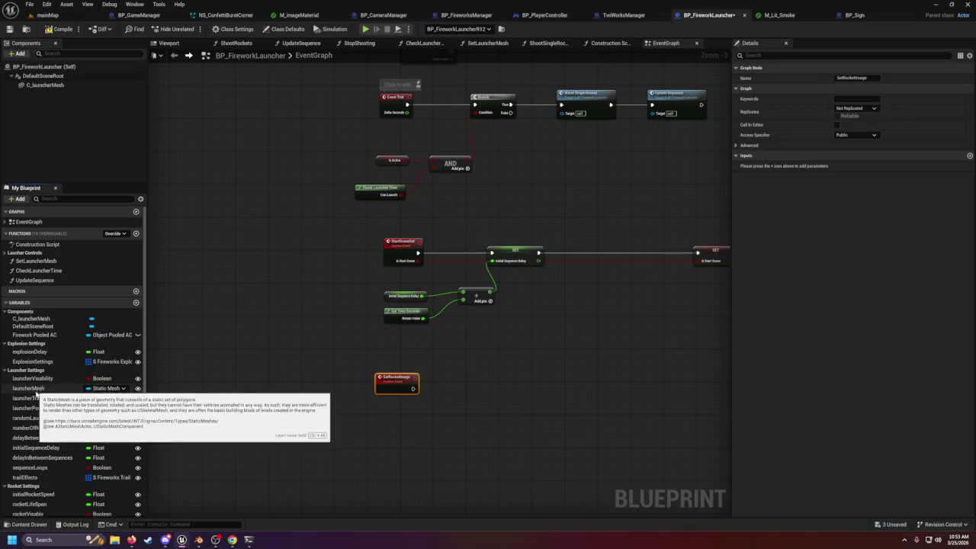
scroll(42, 469, "down", 1)
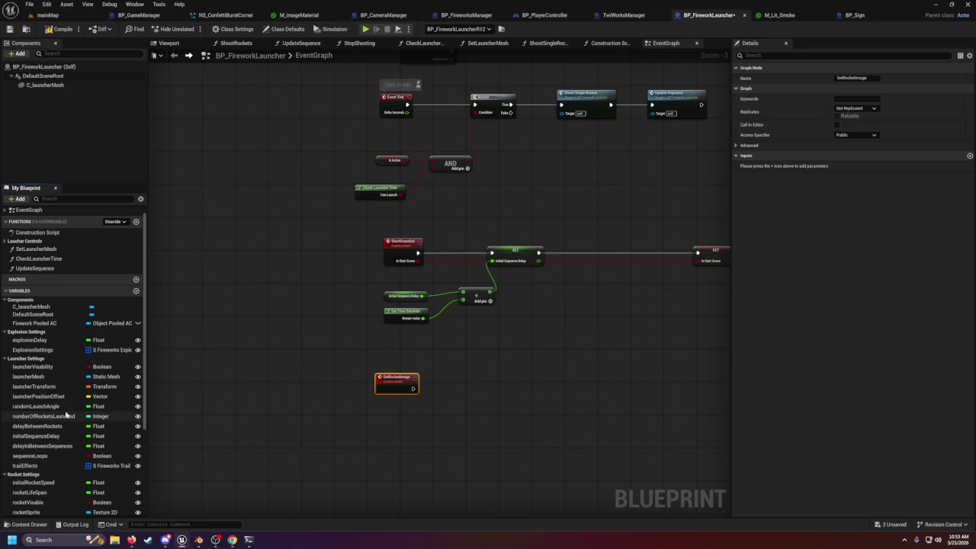
scroll(64, 438, "down", 1)
scroll(62, 455, "down", 5)
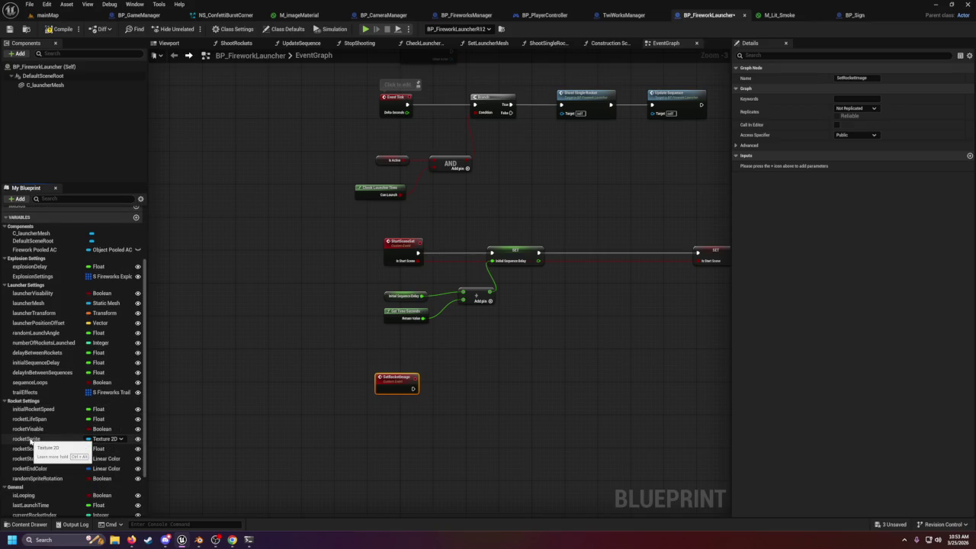
scroll(53, 488, "down", 1)
scroll(53, 487, "down", 4)
scroll(49, 488, "up", 7)
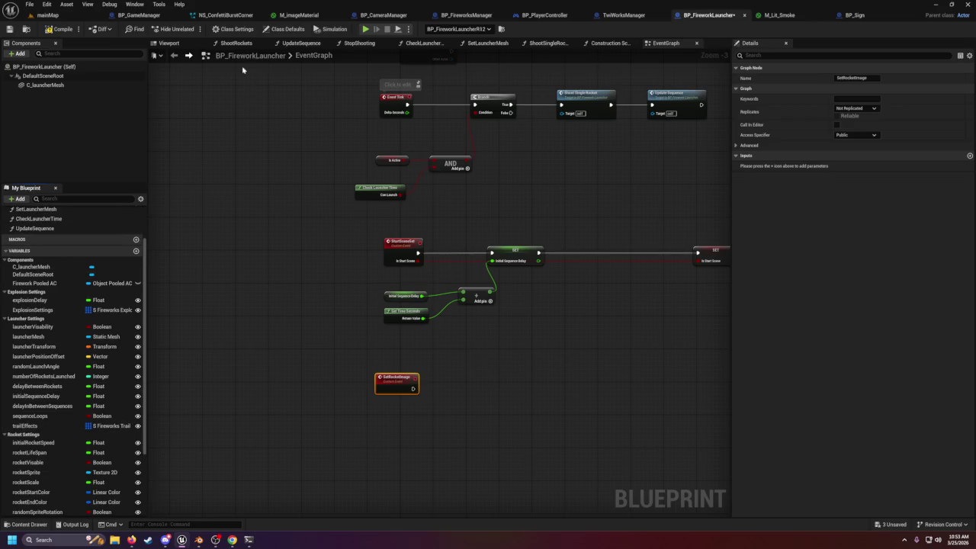
- Compare the ShootRockets and ShootSingleRocket function graphs, ending on ShootRockets
left_click(236, 43)
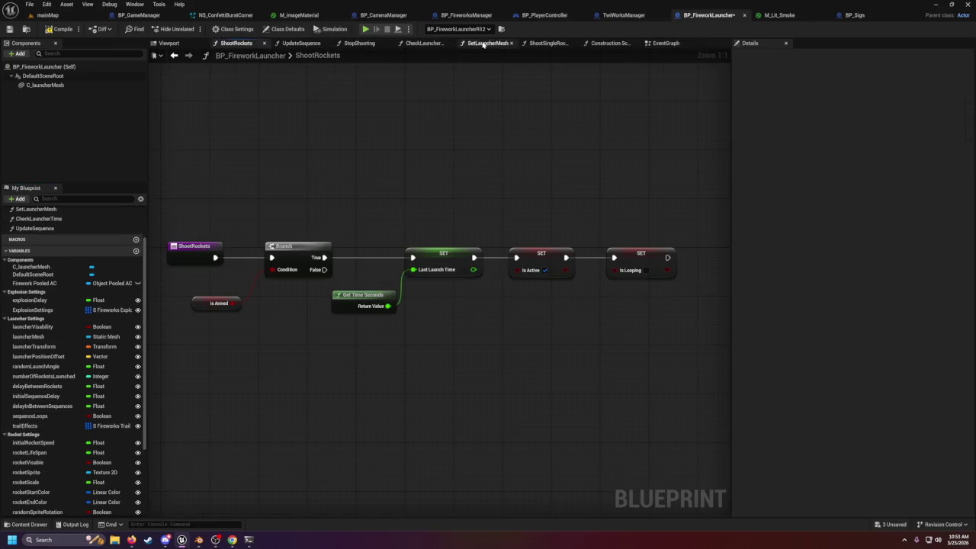
left_click(551, 43)
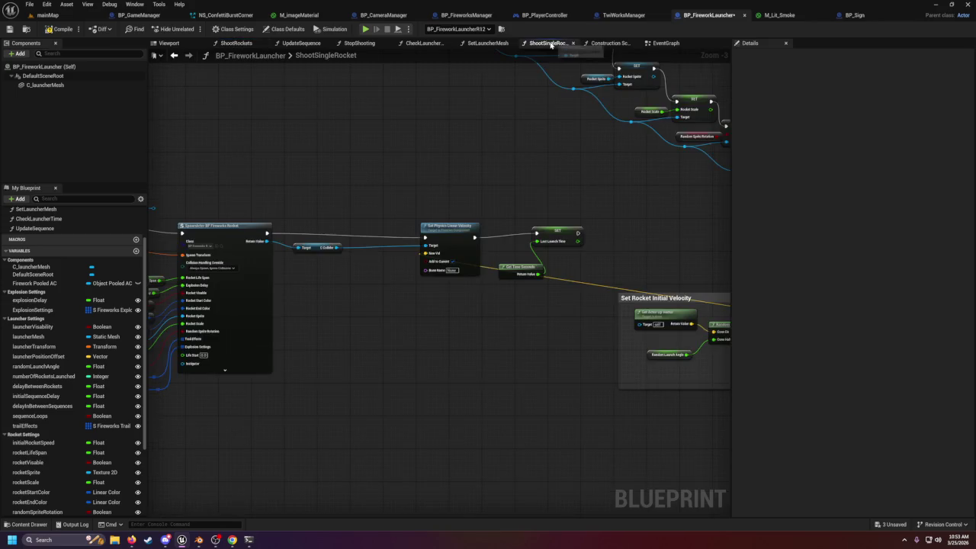
scroll(482, 160, "down", 2)
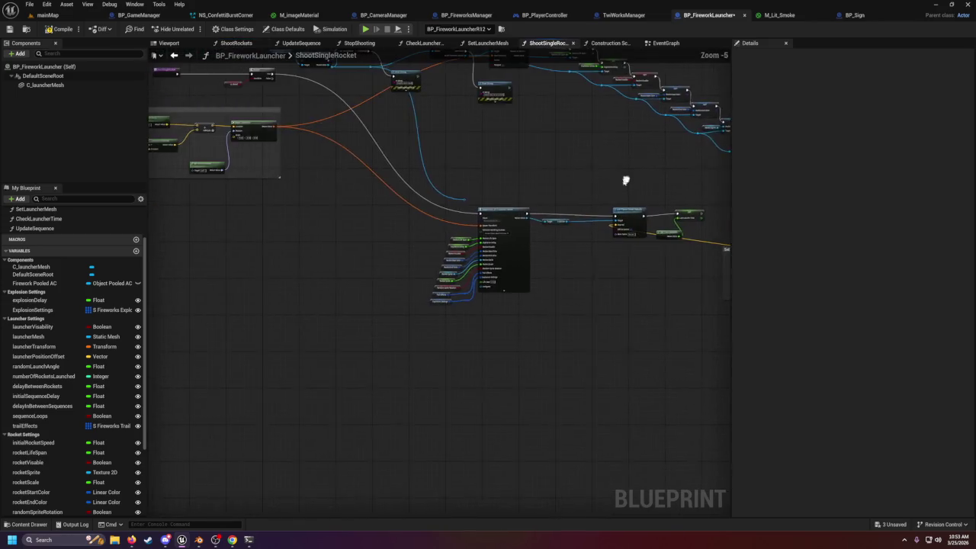
scroll(518, 263, "up", 5)
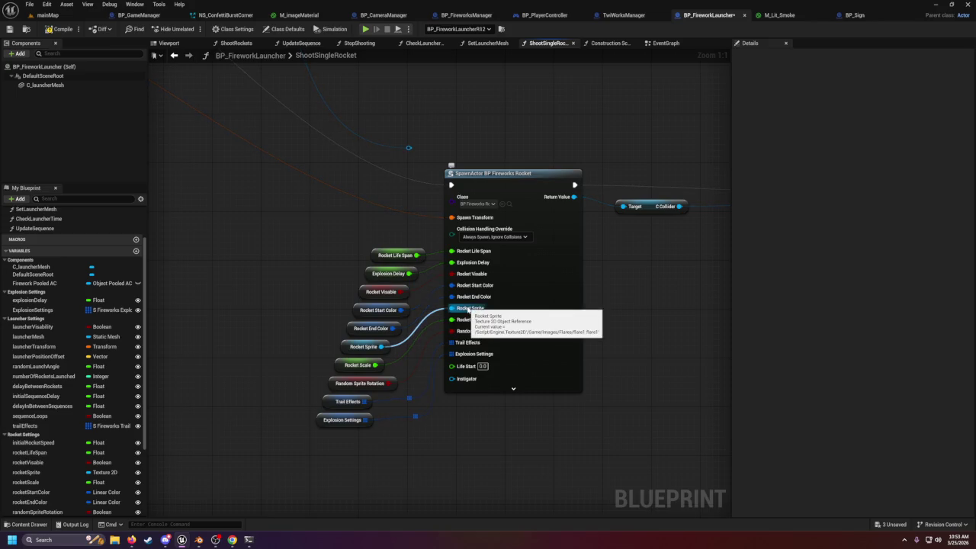
scroll(468, 309, "down", 6)
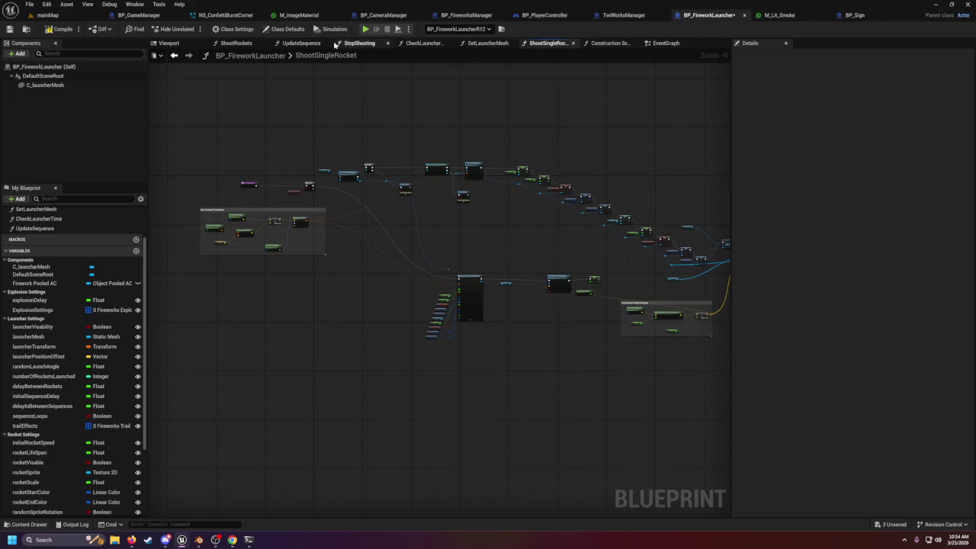
left_click(238, 43)
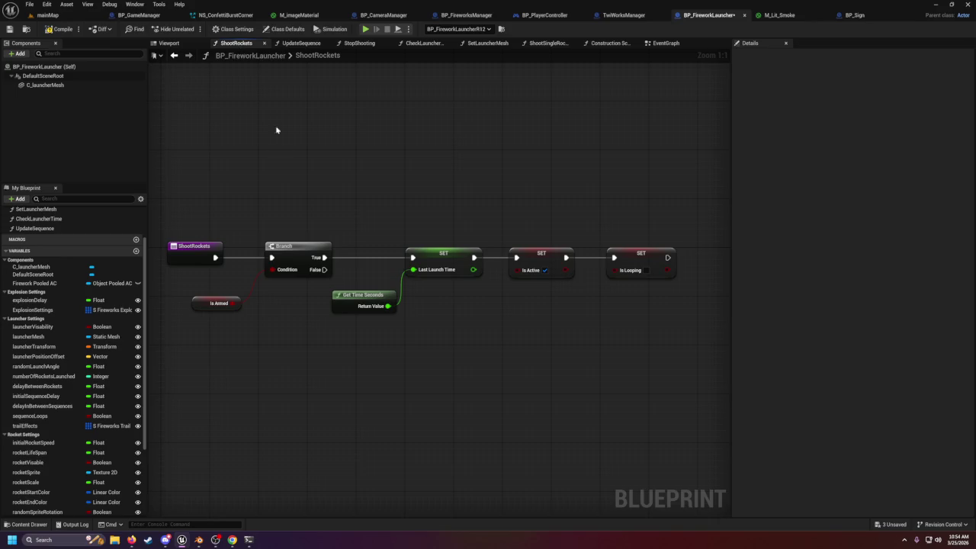
- Reposition the ShootRockets graph view, then look over the UpdateSequence function graph
left_click_drag(388, 244, 518, 263)
left_click(301, 43)
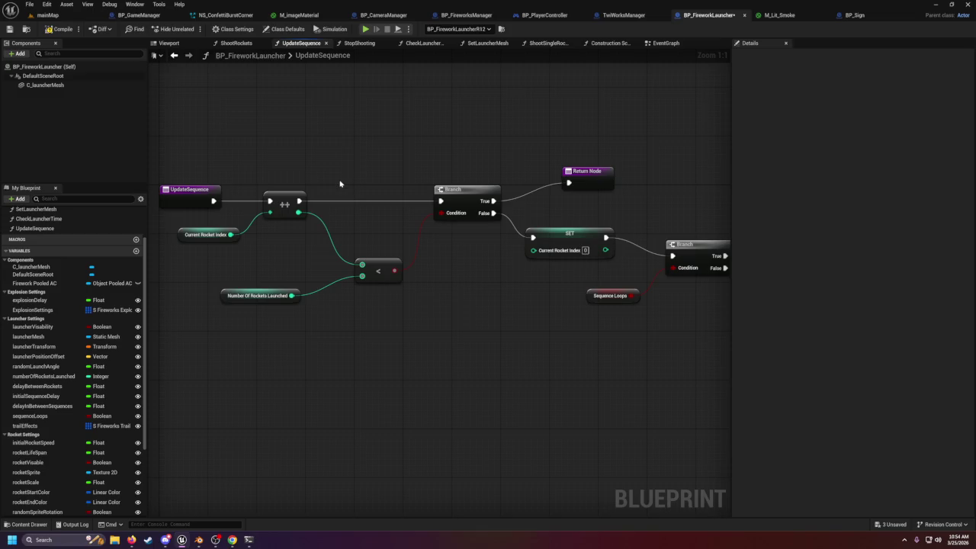
mouse_move(341, 184)
left_mouse_down()
mouse_move(252, 163)
mouse_move(309, 195)
left_mouse_up()
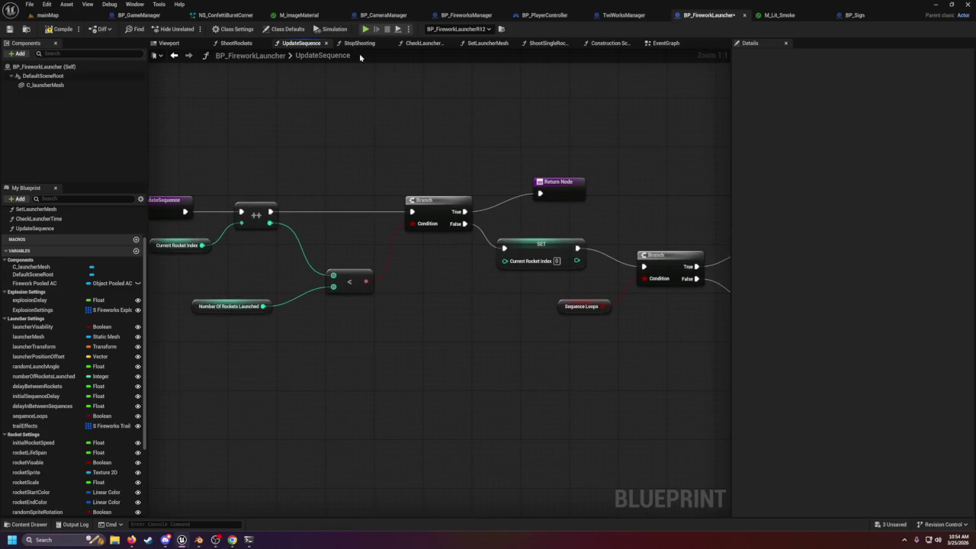
- Inspect the C_launcherMesh and DefaultSceneRoot components, then review SetLauncherMesh and ShootSingleRocket graphs
left_click(182, 45)
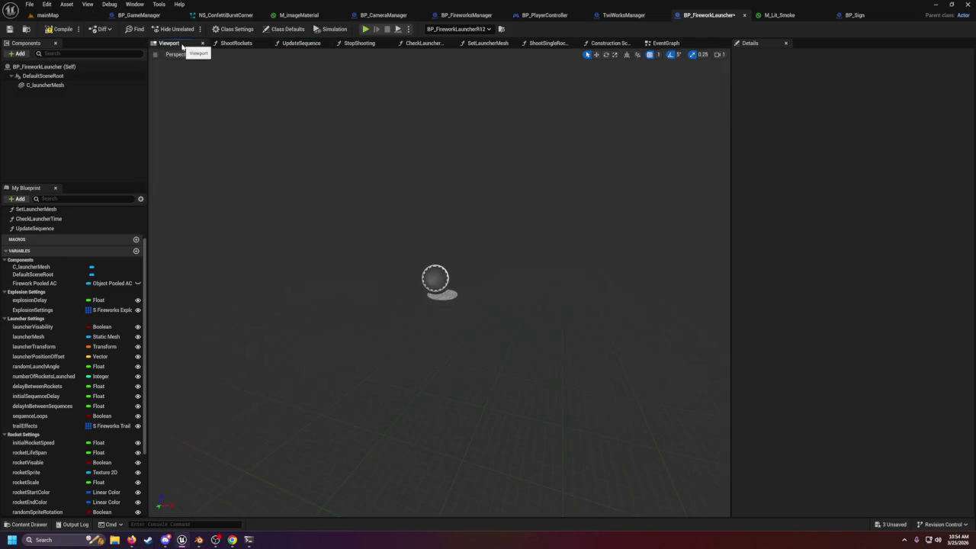
left_click(87, 86)
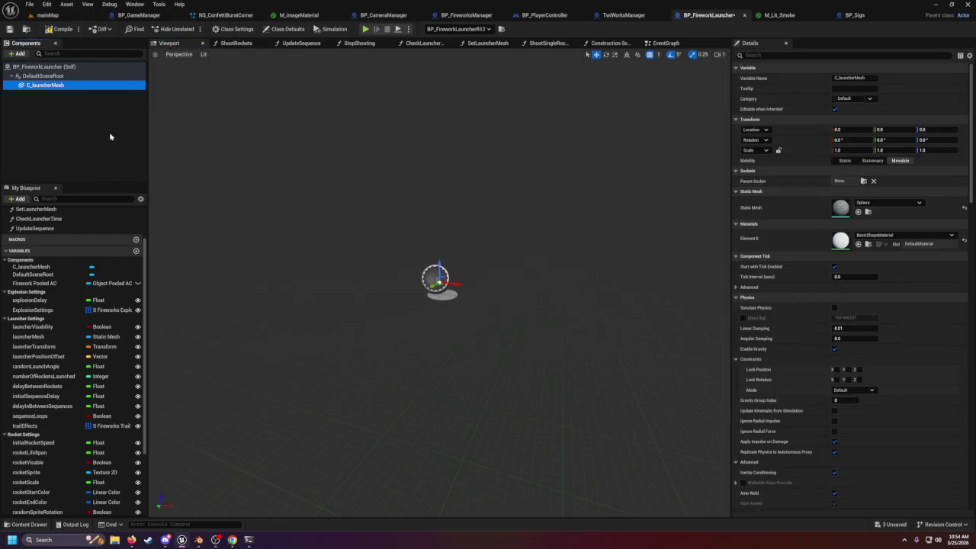
left_click(36, 75)
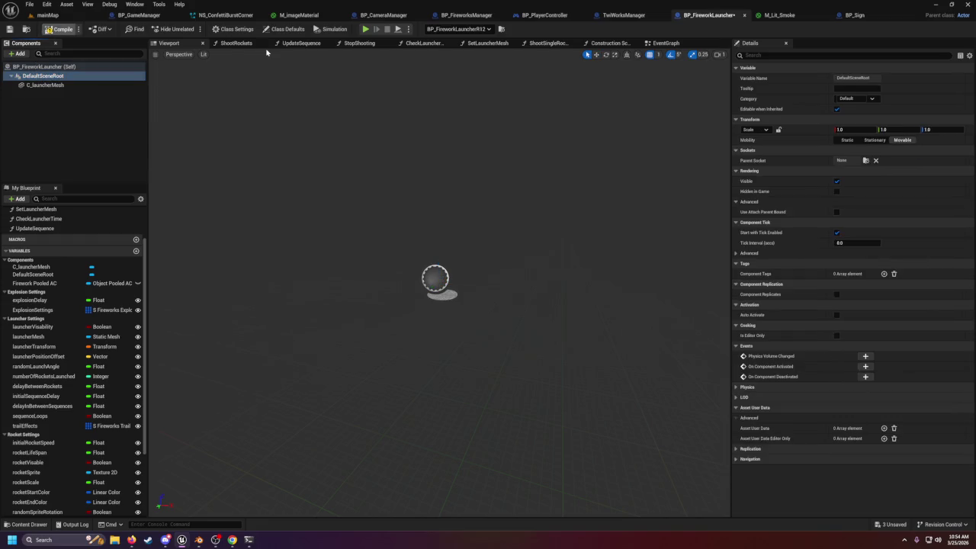
left_click(488, 43)
left_click(544, 43)
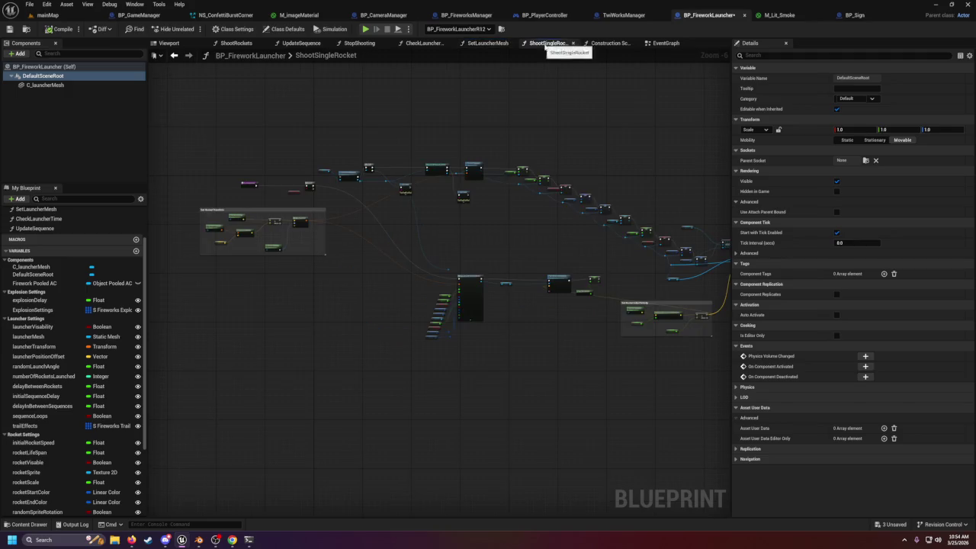
- Zoom to the SpawnActor BP Fireworks Rocket node and inspect the ExplosionSettings getter and variable
scroll(523, 202, "up", 5)
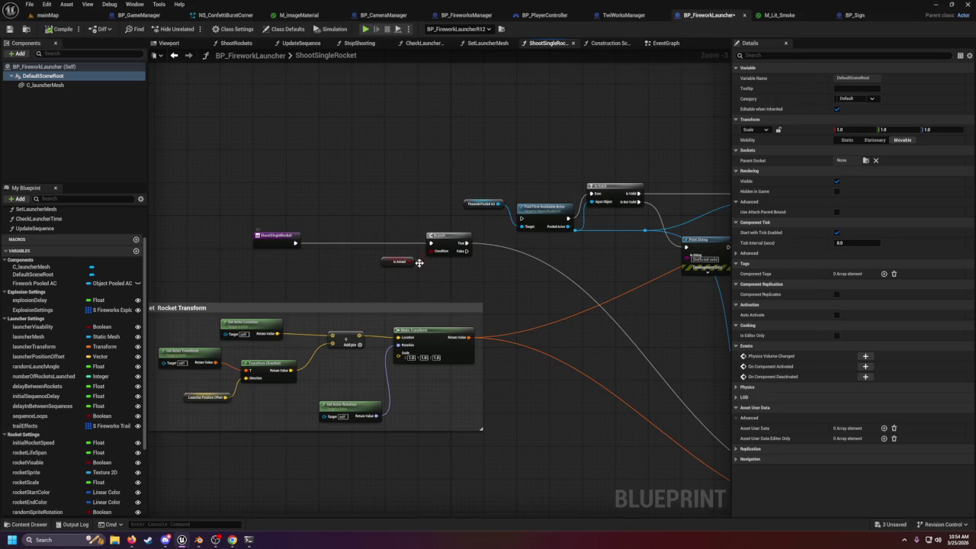
left_click_drag(427, 274, 315, 255)
mouse_move(417, 297)
left_mouse_down()
mouse_move(440, 241)
mouse_move(388, 218)
mouse_move(446, 266)
left_mouse_up()
scroll(447, 267, "up", 3)
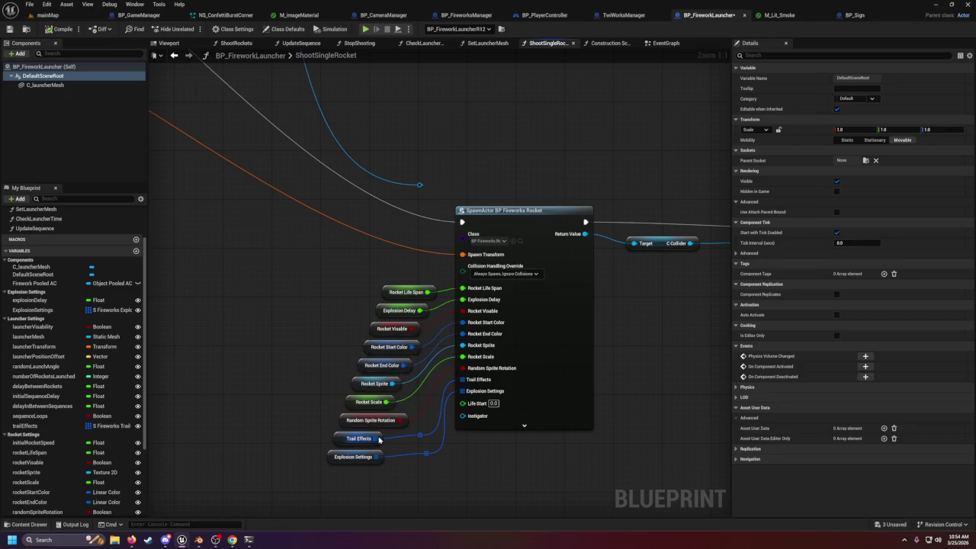
left_click(336, 457)
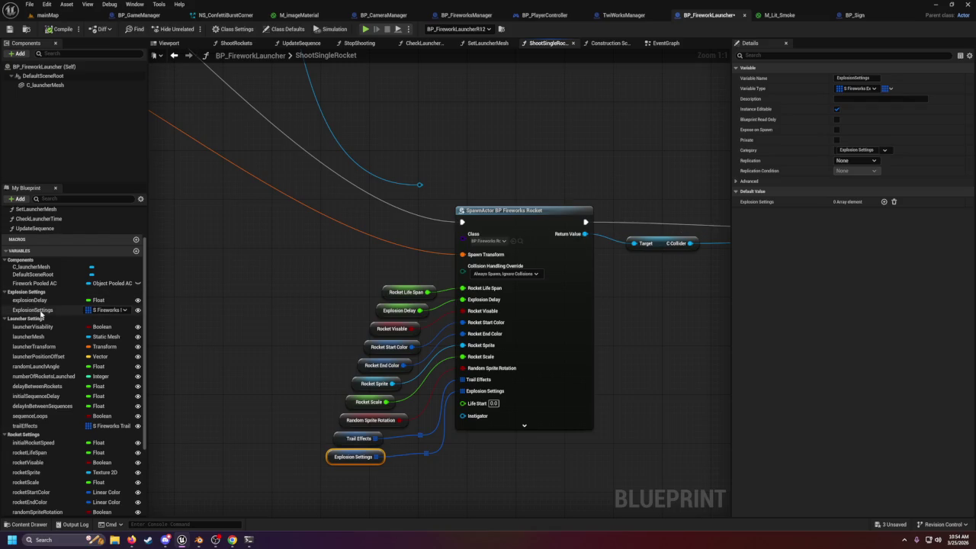
left_click(41, 312)
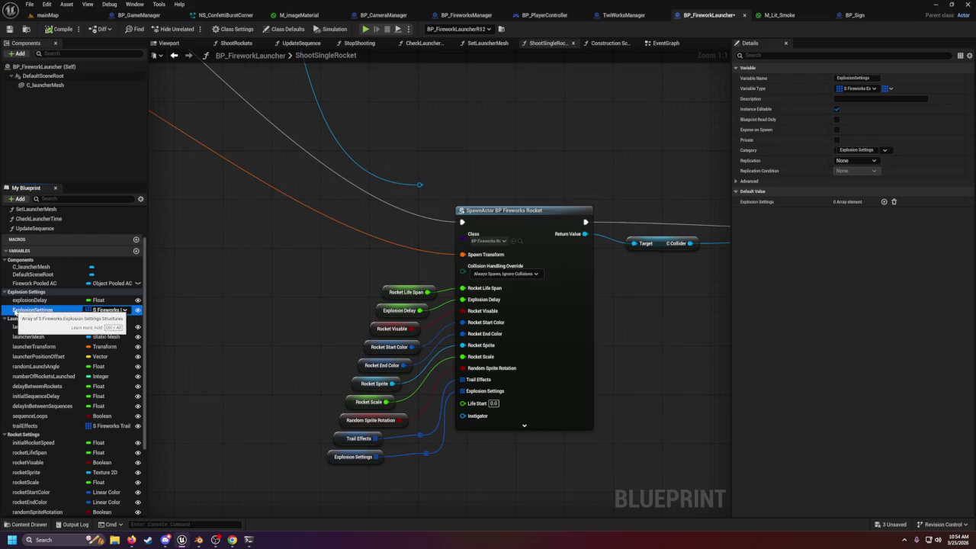
- Find references to ExplosionSettings by name and step through each spawn, Get and Set result
right_click(15, 312)
mouse_move(49, 336)
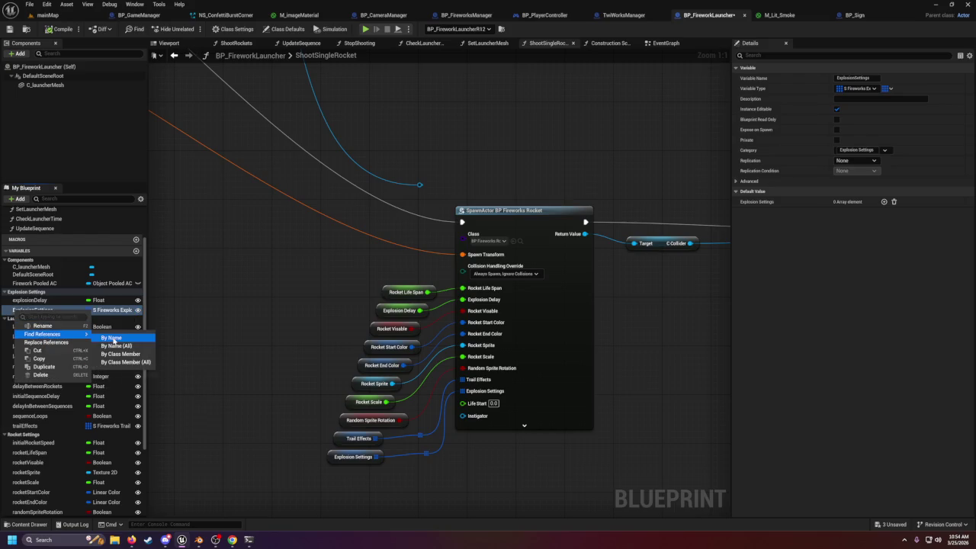
left_click(114, 337)
left_click(199, 472)
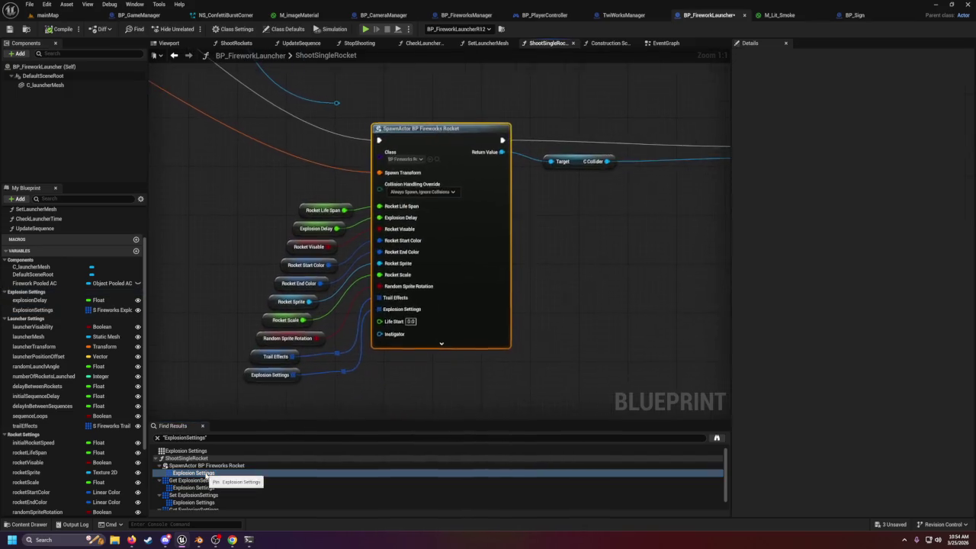
left_click(195, 487)
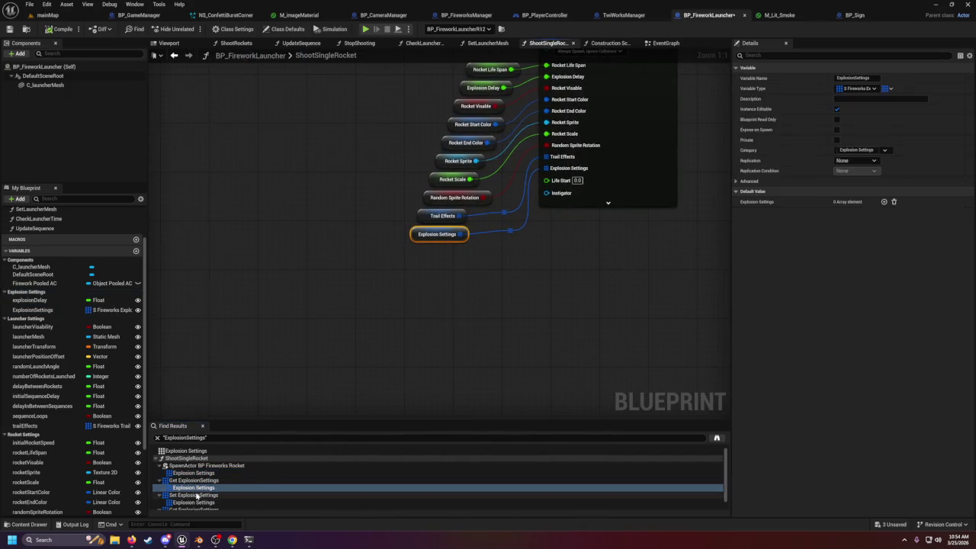
left_click(197, 495)
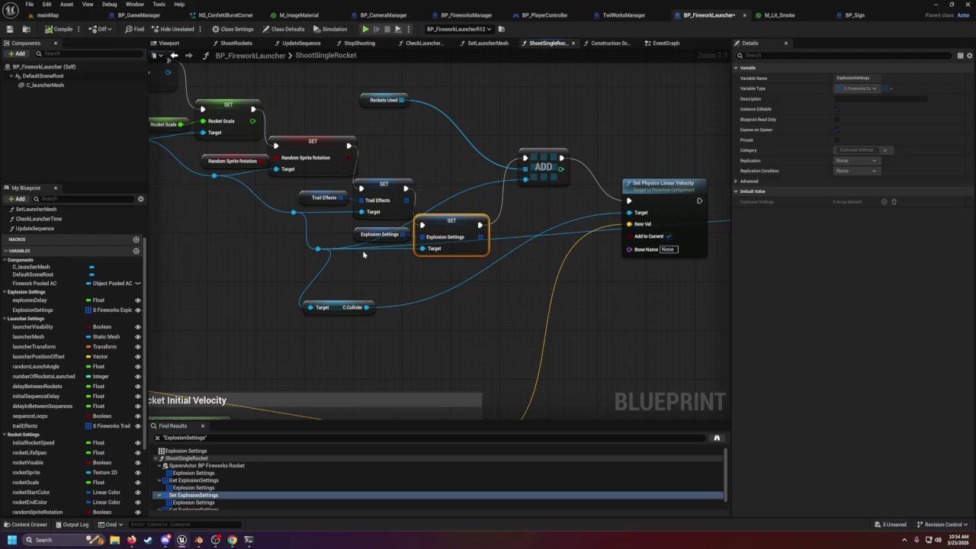
scroll(363, 255, "down", 1)
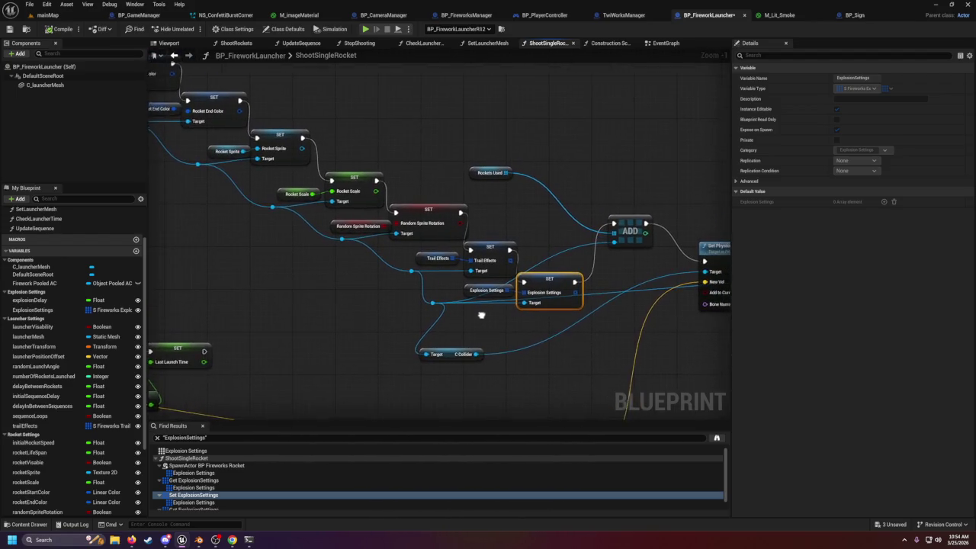
left_click(199, 502)
left_click(192, 509)
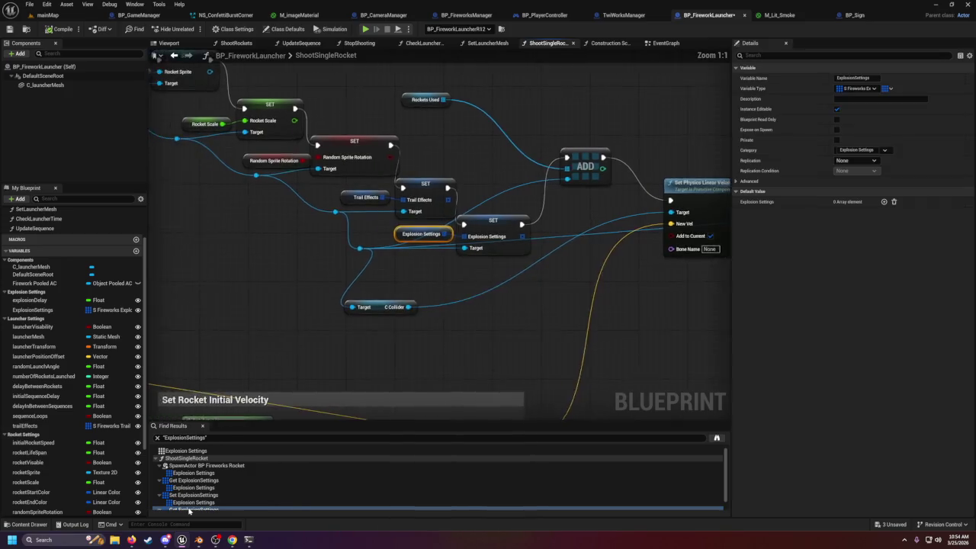
- Pan the ShootSingleRocket graph back to the earlier Is Valid and Cast nodes
left_click(262, 208)
left_click_drag(261, 208, 410, 346)
scroll(410, 347, "down", 3)
left_click_drag(353, 327, 399, 322)
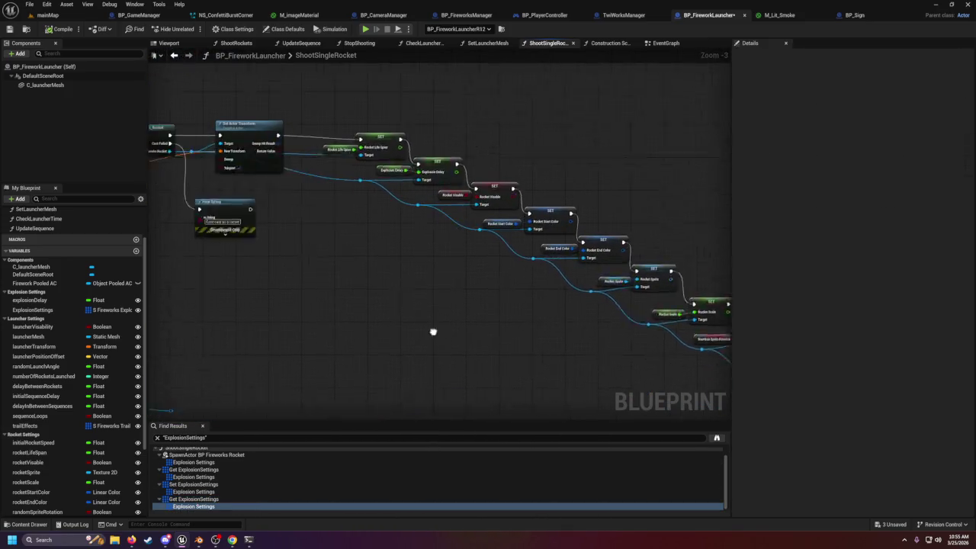
mouse_move(311, 307)
left_mouse_down()
mouse_move(470, 333)
mouse_move(414, 161)
left_mouse_up()
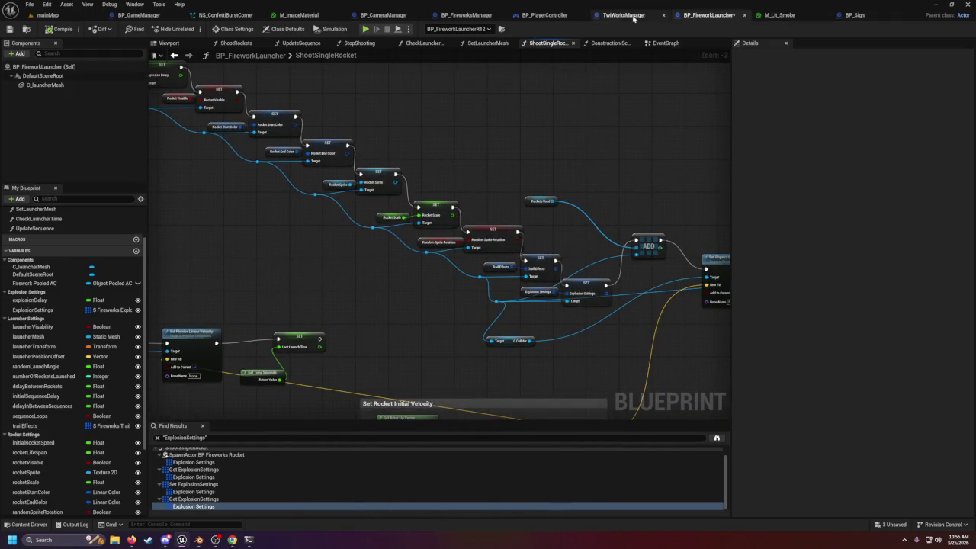
- Save BP_FireworkLauncher and bring TwiWorksManager's Raided and GetTwitchUser nodes into view
left_click(9, 29)
left_click(619, 17)
scroll(362, 295, "up", 4)
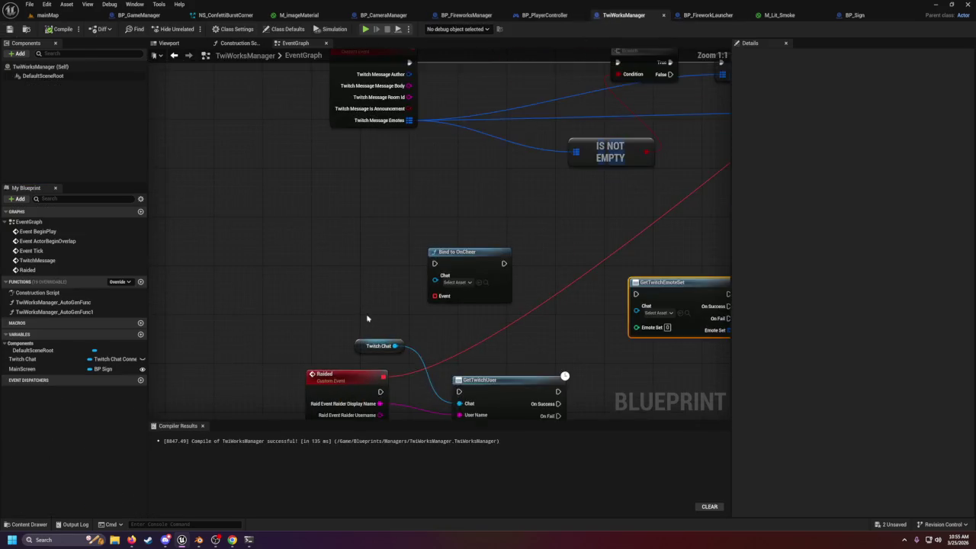
left_click_drag(362, 294, 386, 109)
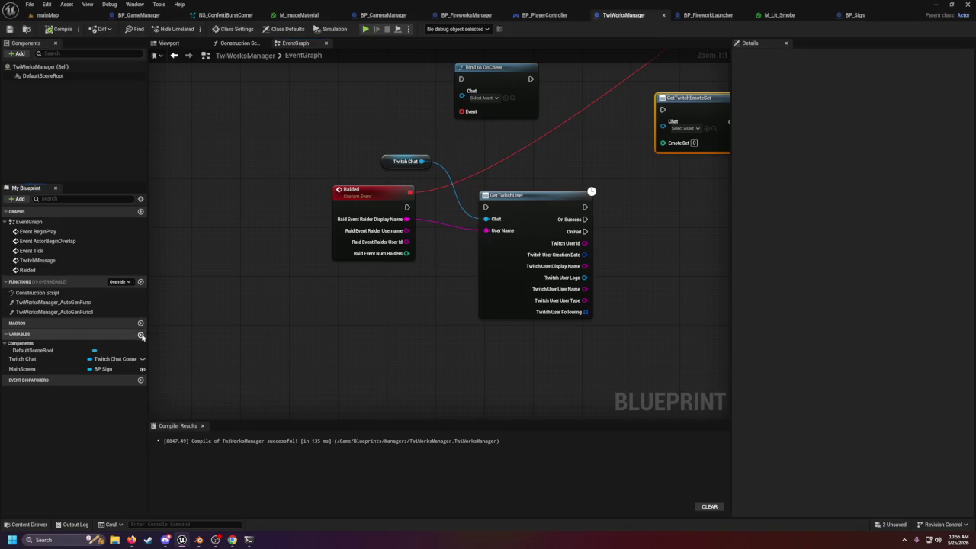
- Add a rocketRef variable of type BP Firework Launcher object reference, instance editable and exposed on spawn
left_click(140, 334)
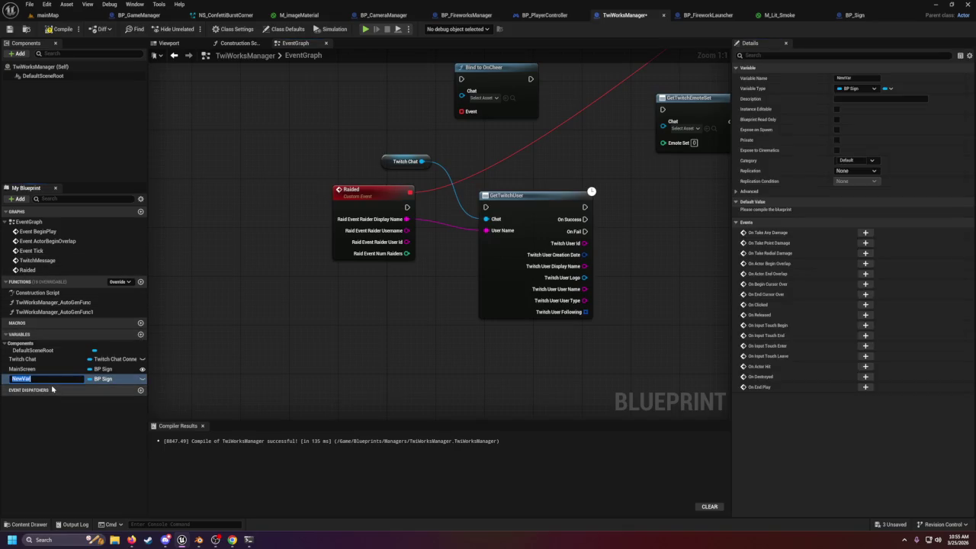
type("rocketRef")
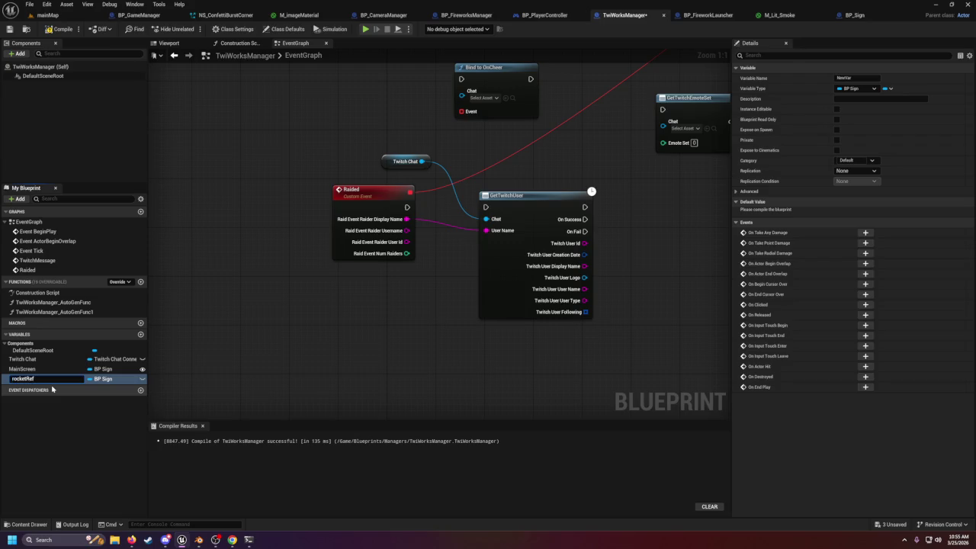
key("Return")
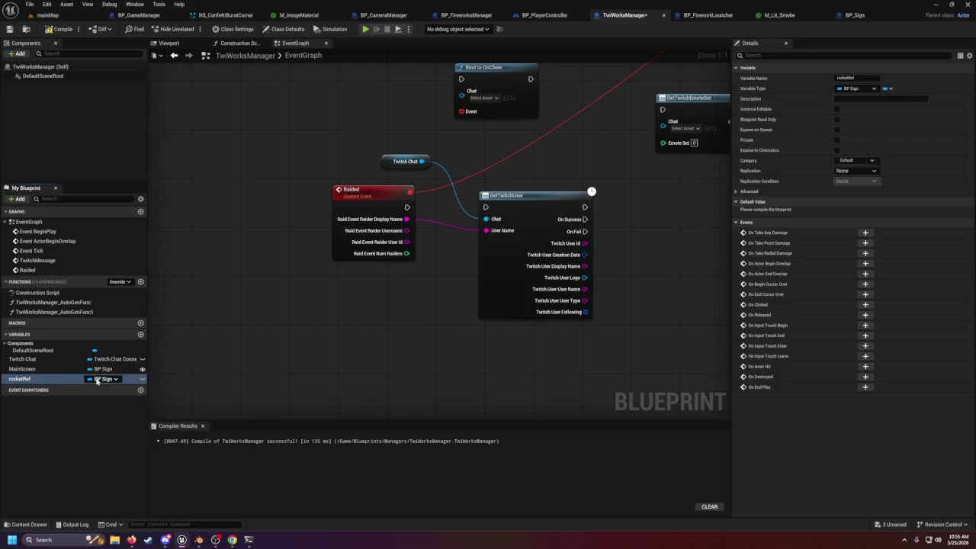
left_click(100, 378)
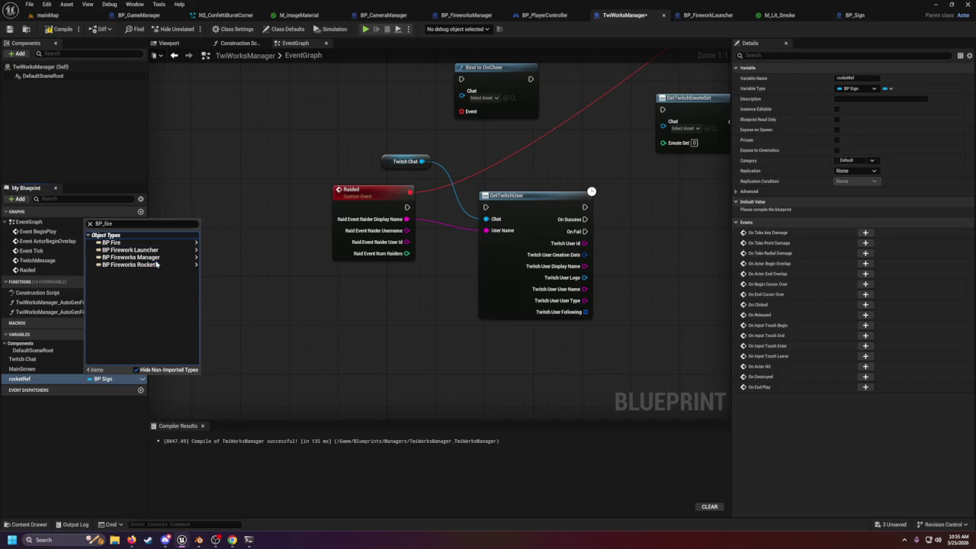
key("Escape")
left_click(102, 378)
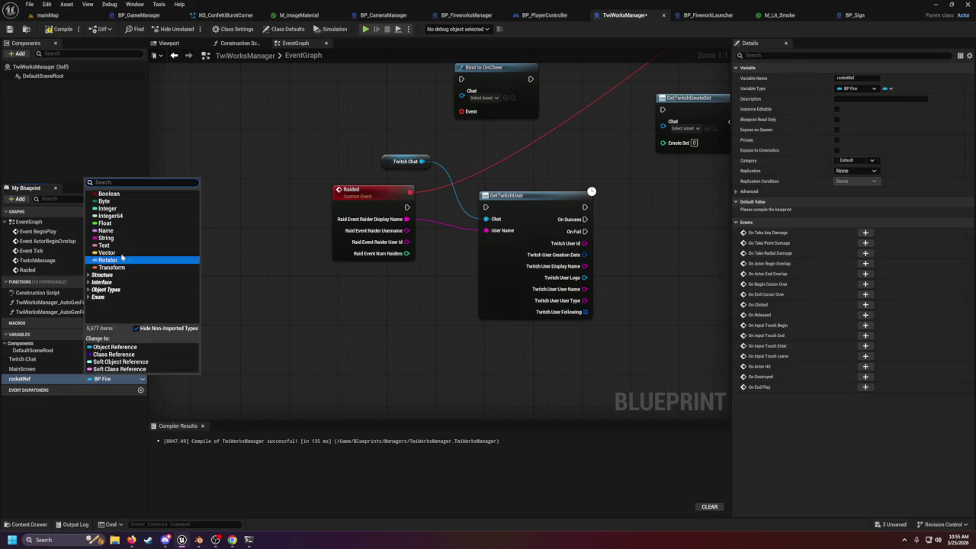
type("bp")
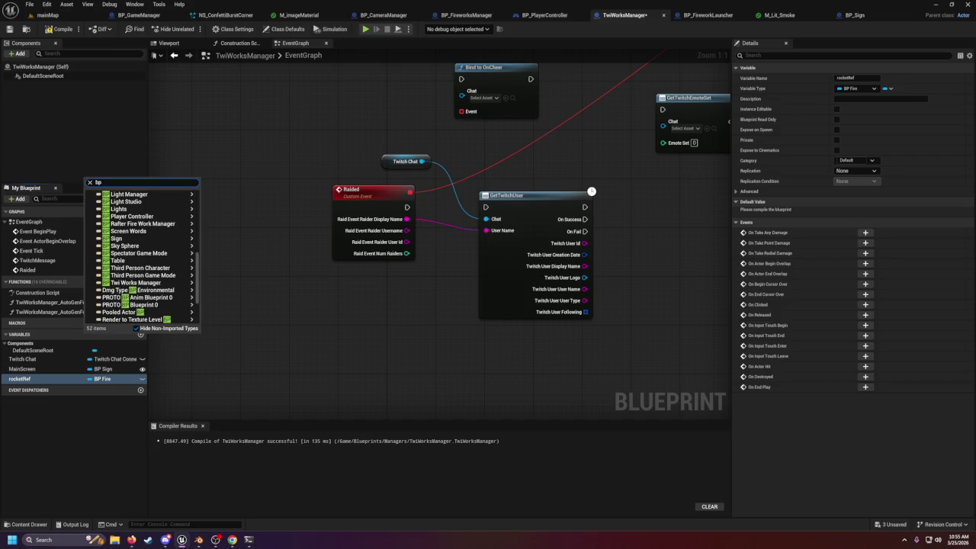
type("_firewo")
mouse_move(153, 201)
left_click(215, 203)
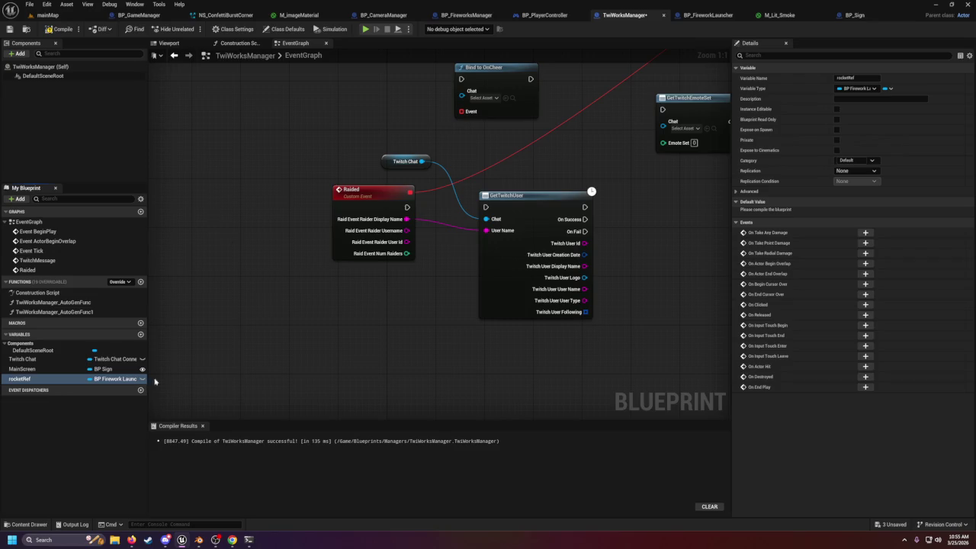
left_click(836, 109)
left_click(836, 130)
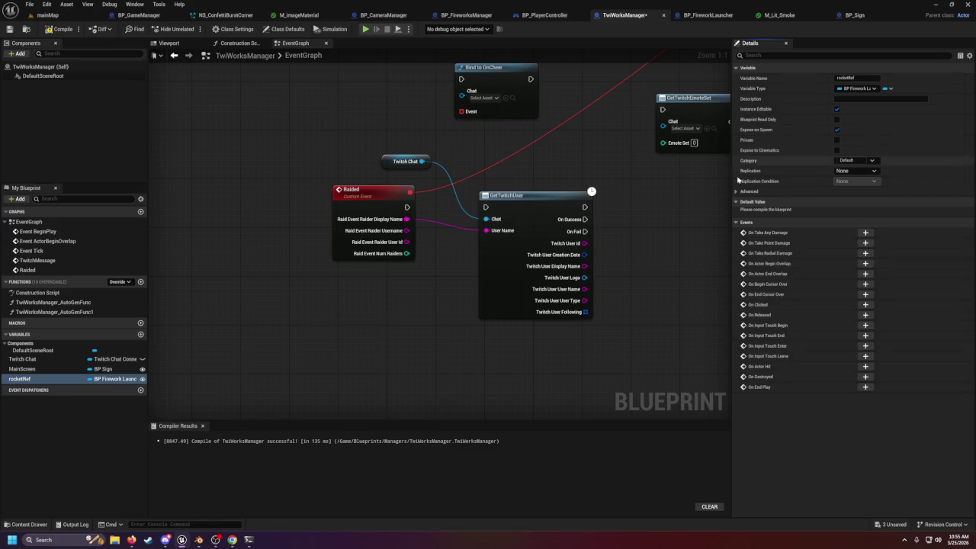
- Place a Rocket Ref getter node in the TwiWorksManager event graph
mouse_move(643, 247)
left_mouse_down()
mouse_move(508, 218)
mouse_move(555, 220)
left_mouse_up()
mouse_move(26, 373)
left_mouse_down()
mouse_move(261, 366)
mouse_move(358, 325)
mouse_move(496, 340)
mouse_move(475, 349)
left_mouse_up()
left_click(379, 335)
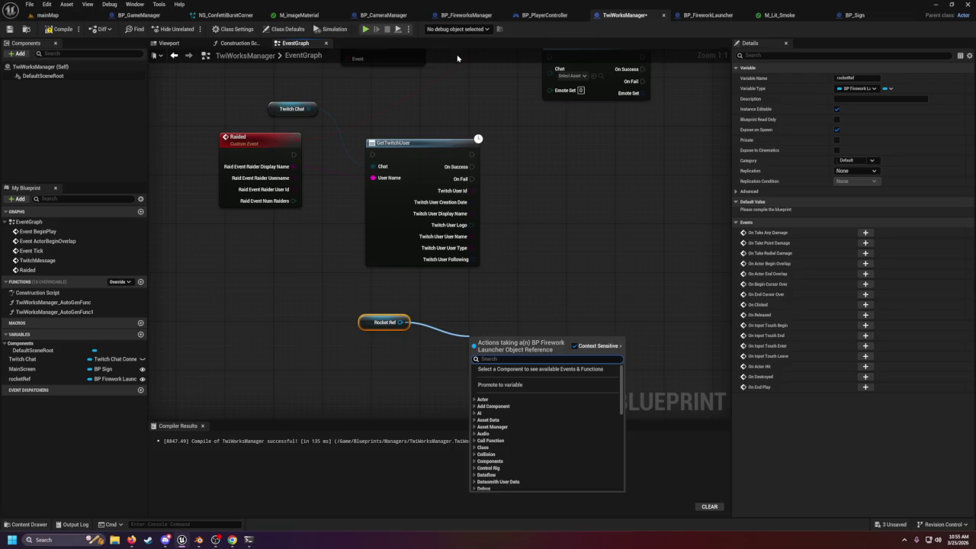
left_click(47, 15)
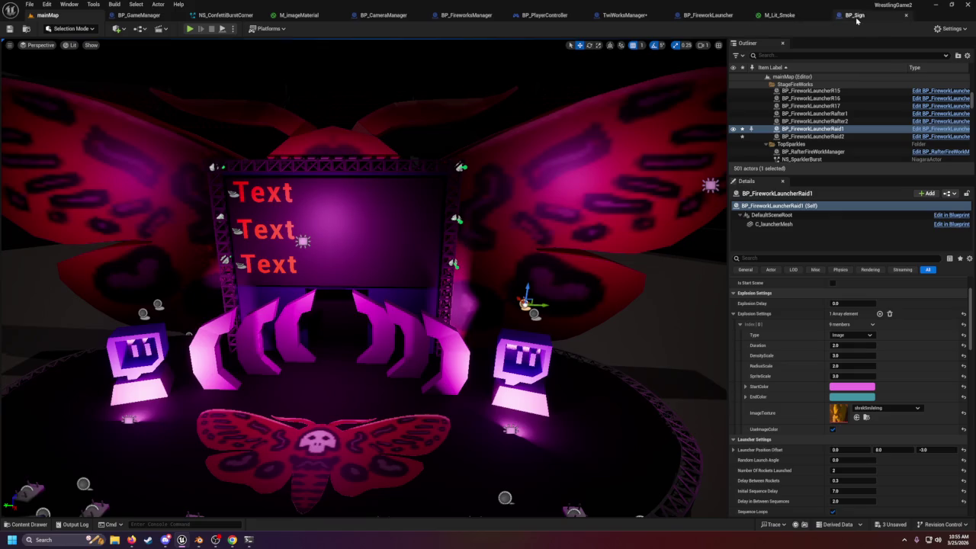
left_click(621, 15)
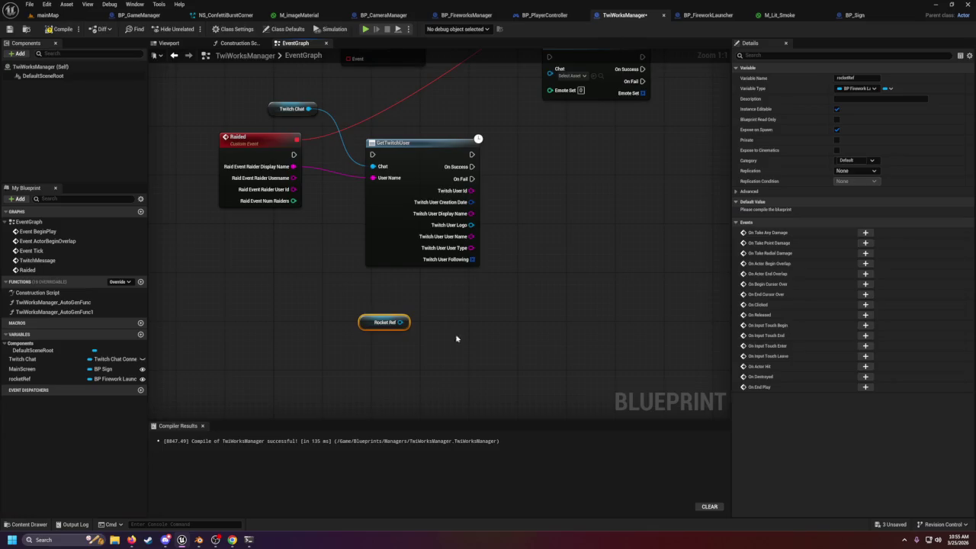
- Search Rocket Ref's pin actions for 'set ima', then dismiss the list without adding a node
left_click_drag(400, 322, 462, 333)
type("se")
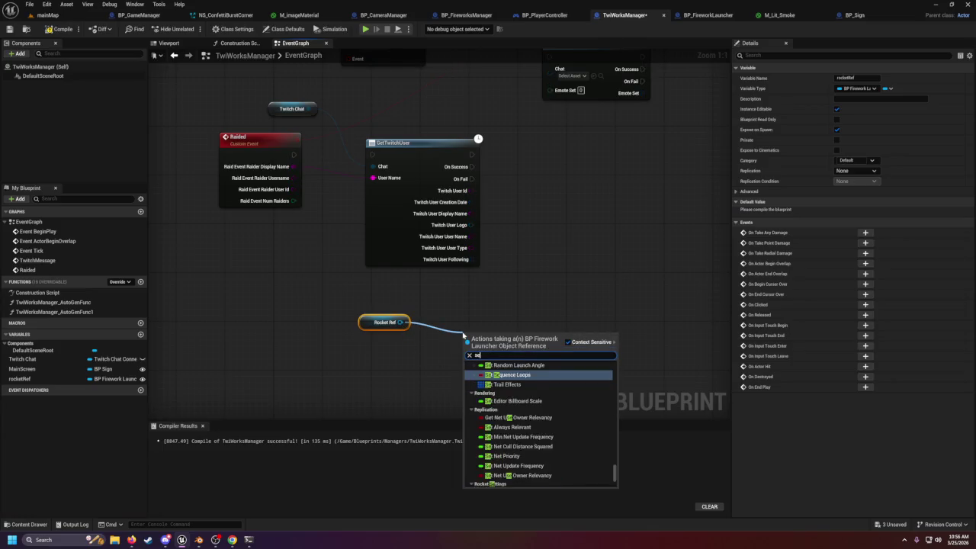
type("t ima")
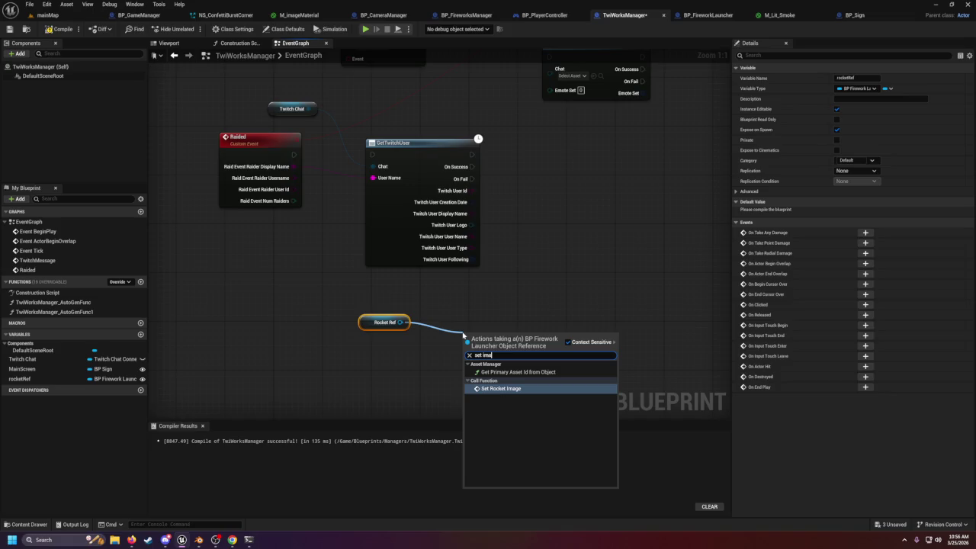
key("BackSpace")
key("BackSpace")
key("BackSpace")
type("im")
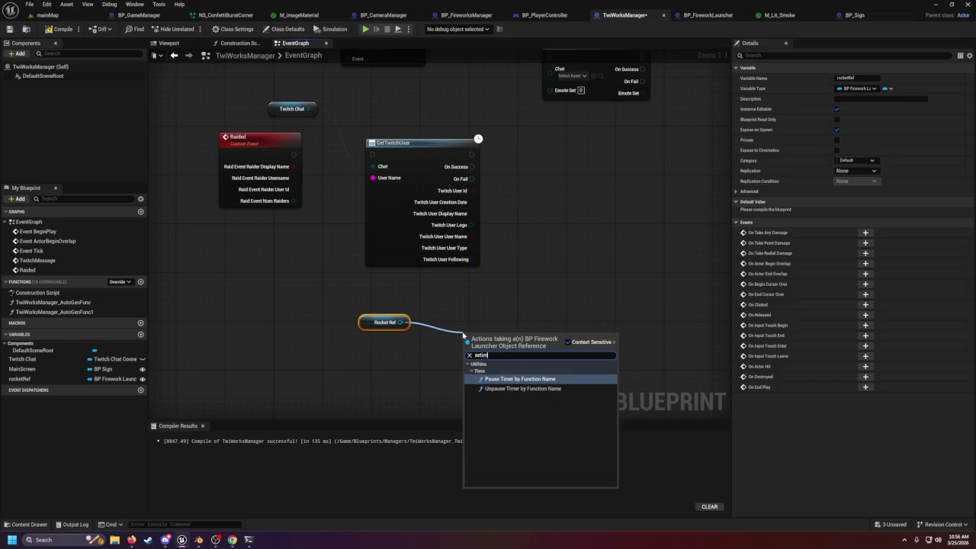
key("BackSpace")
key("BackSpace")
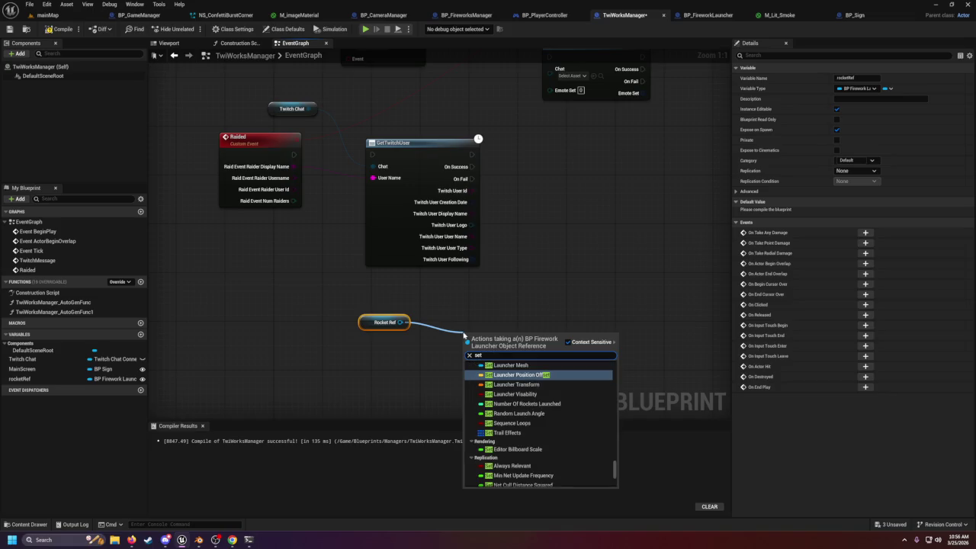
left_click(518, 288)
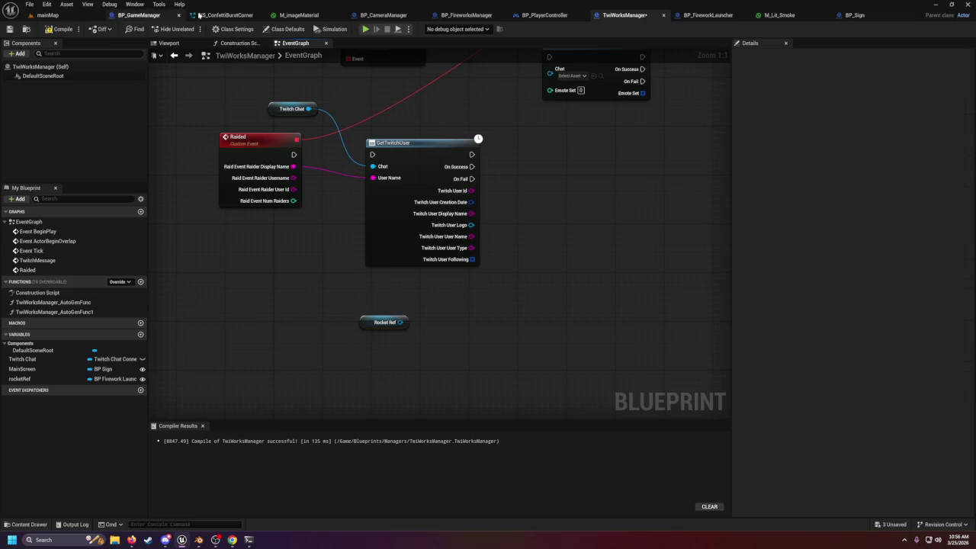
left_click(707, 14)
- Open BP_FireworkLauncher's EventGraph and search the graph actions for 'custo'
scroll(420, 211, "down", 3)
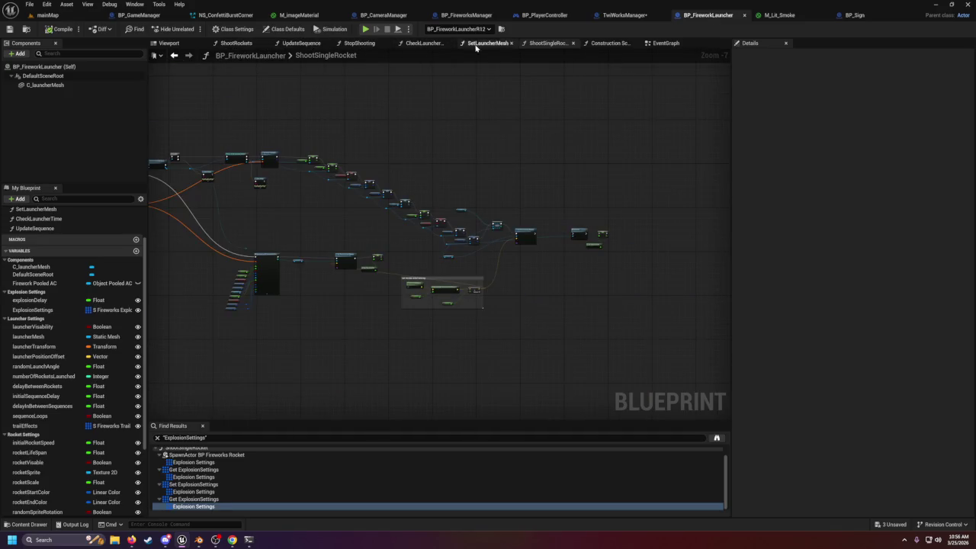
left_click(610, 44)
left_click(664, 43)
right_click(406, 292)
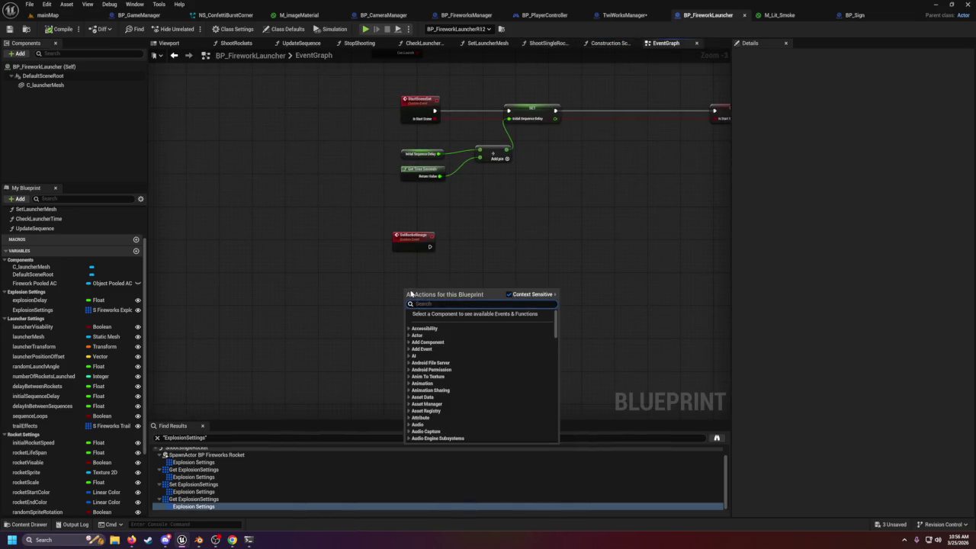
type("custo")
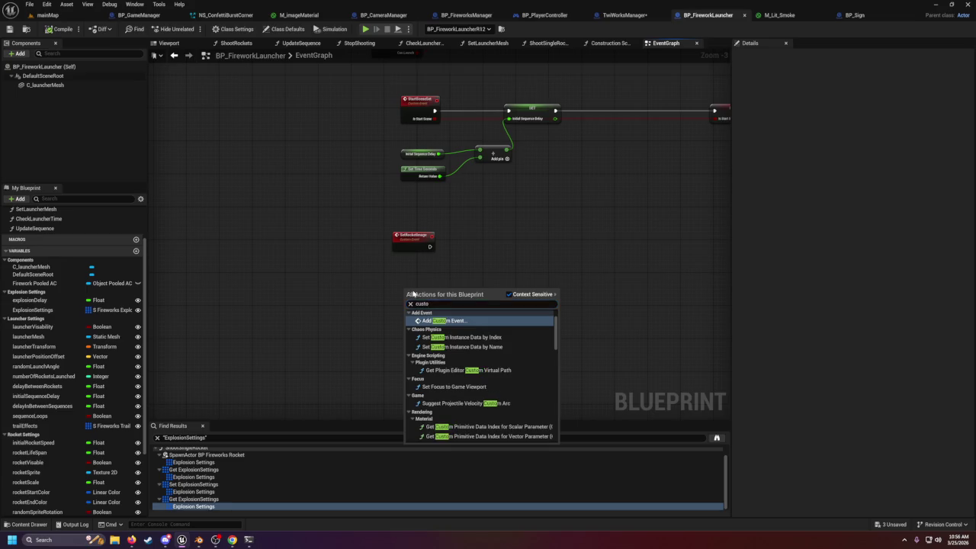
- Add a Set Rocket Image call node by searching 'set image', then delete it
right_click(487, 276)
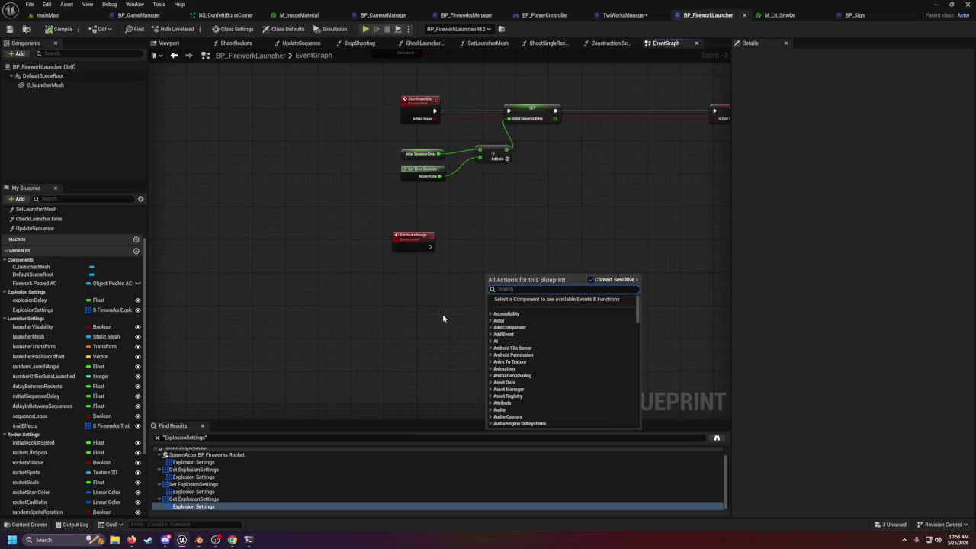
type("image")
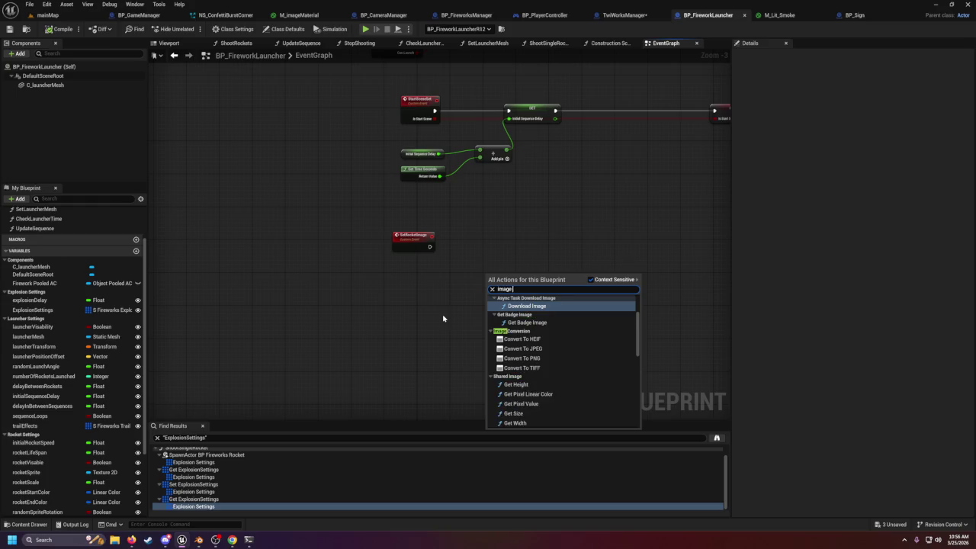
key("BackSpace")
key("BackSpace")
key("BackSpace")
type("set image")
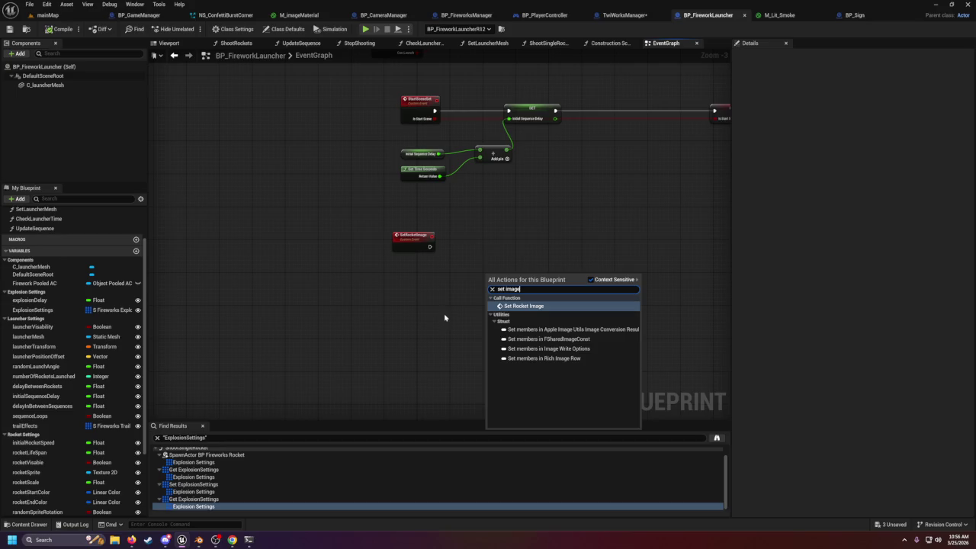
left_click(523, 308)
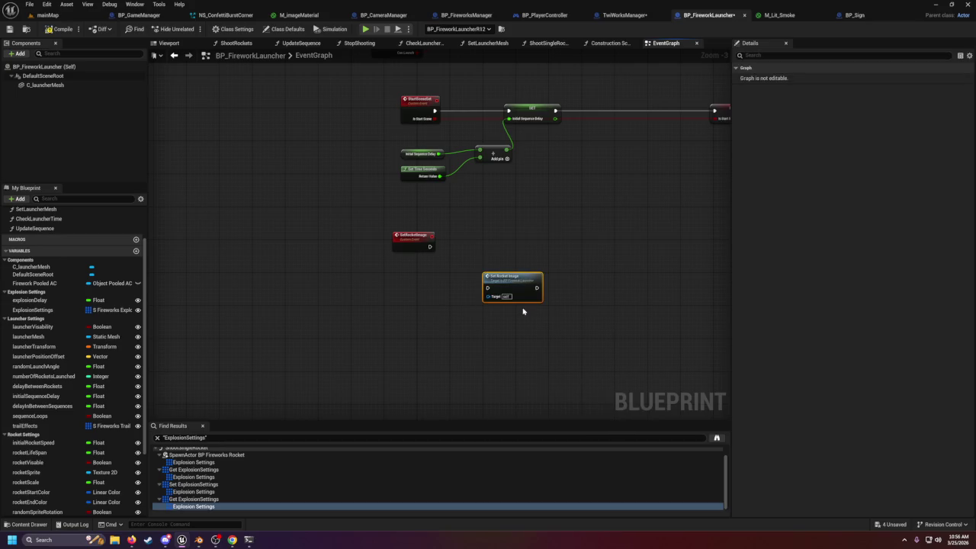
scroll(494, 282, "up", 3)
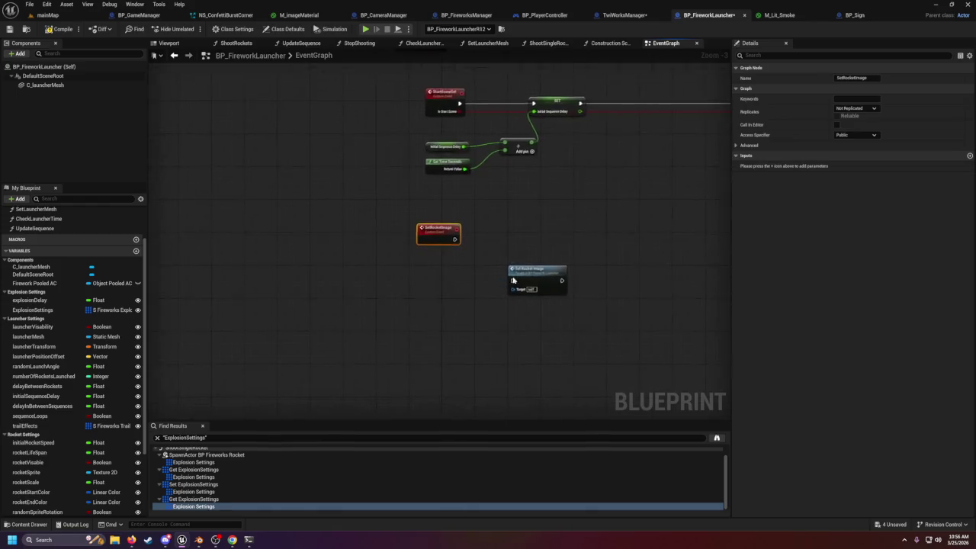
key("Delete")
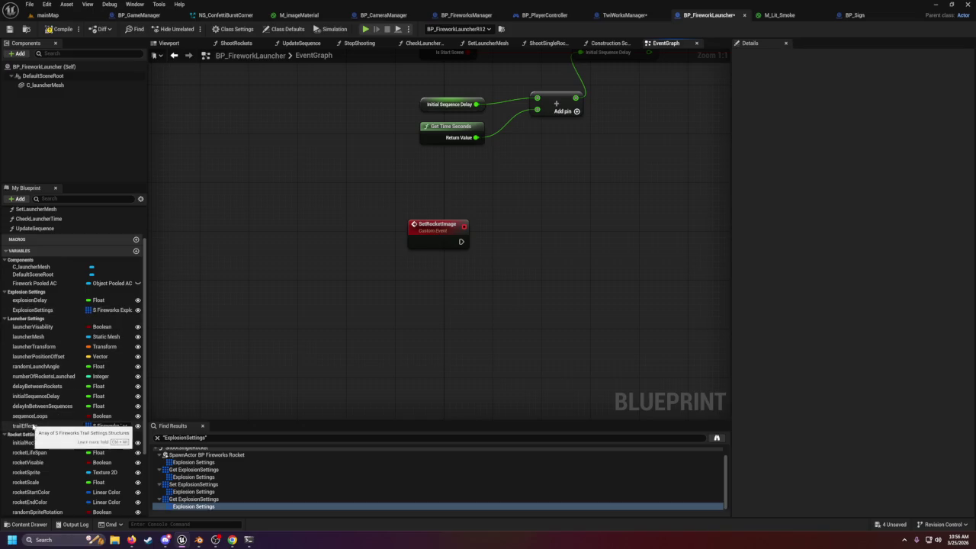
- Place a Trail Effects getter from the trailEffects variable and check its pin options
mouse_move(32, 426)
left_mouse_down()
mouse_move(396, 311)
mouse_move(509, 310)
left_mouse_up()
left_click(418, 317)
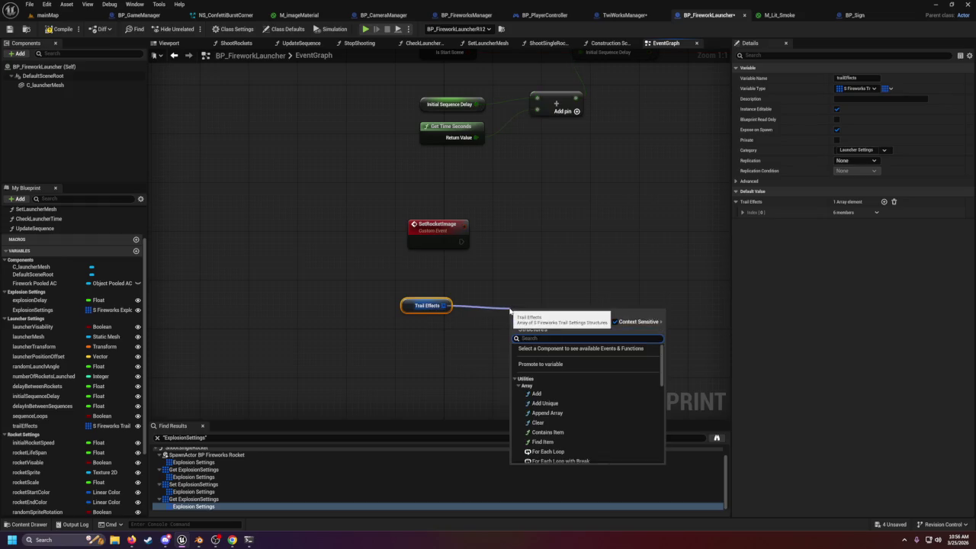
right_click(445, 305)
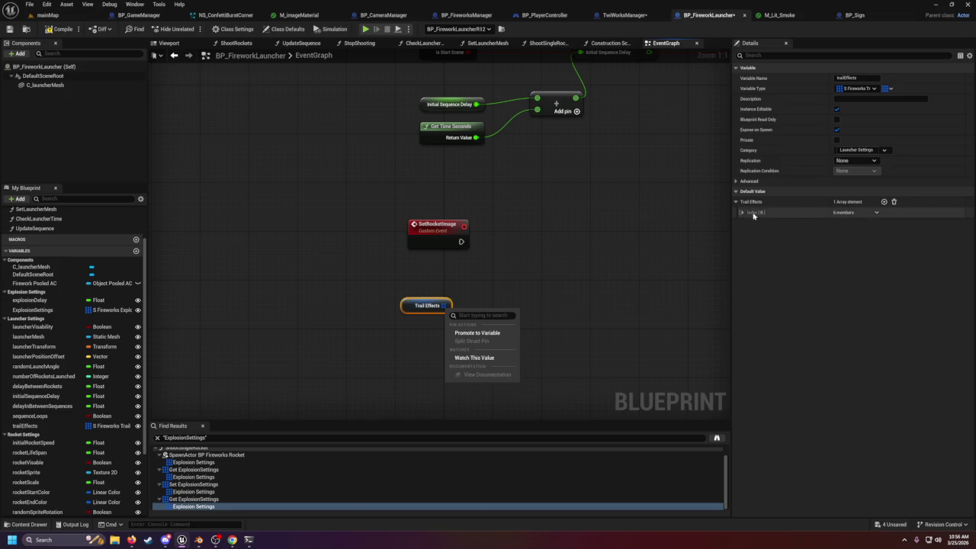
left_click(605, 272)
- Delete the Trail Effects getter and drag ExplosionSettings into the graph instead
left_click_drag(380, 286, 453, 329)
key("Delete")
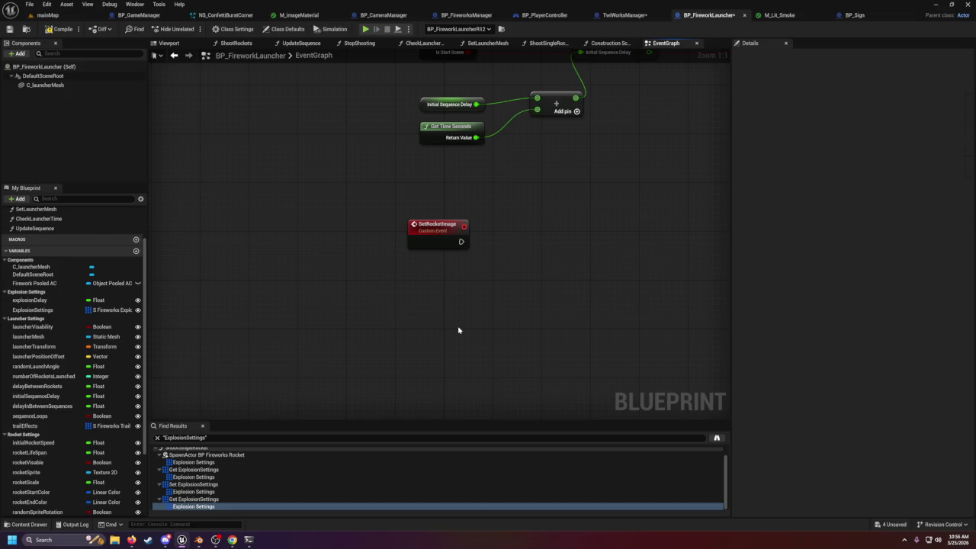
left_click_drag(33, 310, 445, 323)
- Add an Explosion Settings getter node below the SetRocketImage event
left_click(403, 339)
key("Escape")
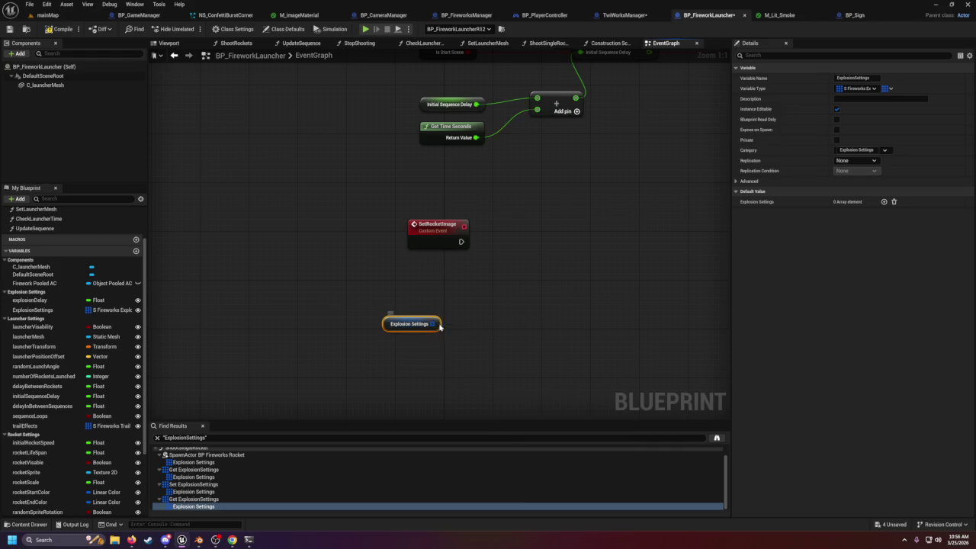
right_click(440, 327)
right_click(431, 324)
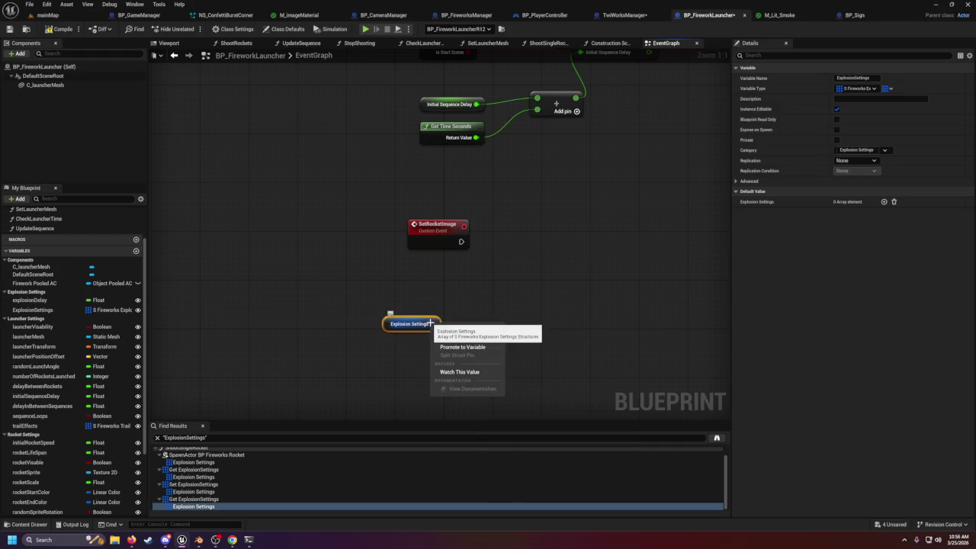
left_click(431, 323)
mouse_move(432, 323)
left_mouse_down()
mouse_move(444, 328)
mouse_move(519, 305)
mouse_move(438, 322)
left_mouse_up()
left_click(425, 296)
- Add one element to ExplosionSettings' default value and expand Index [0]
left_click(418, 324)
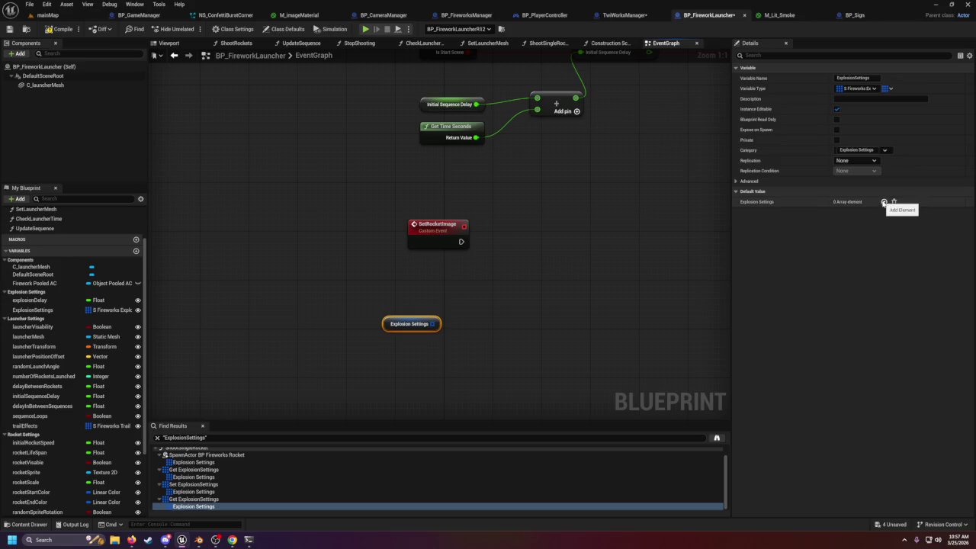
left_click(883, 202)
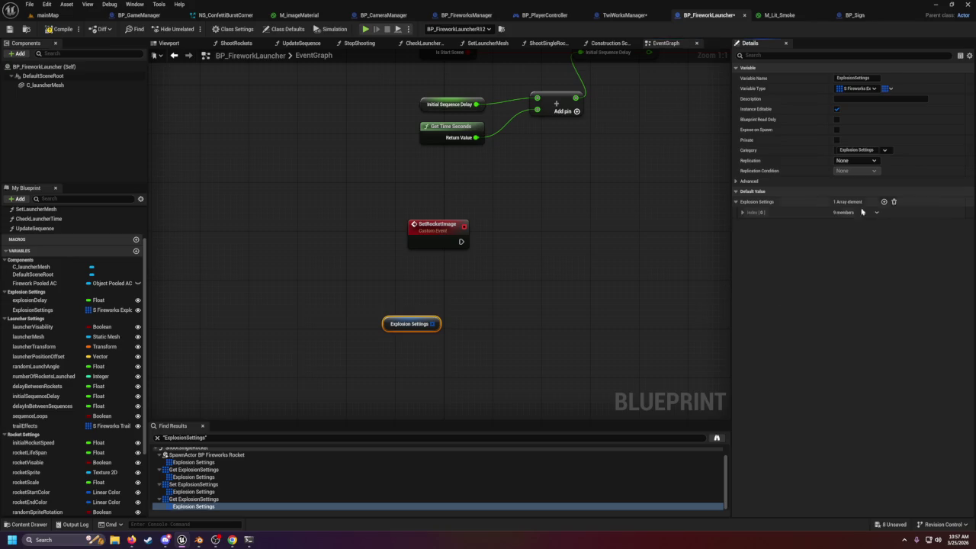
left_click(743, 213)
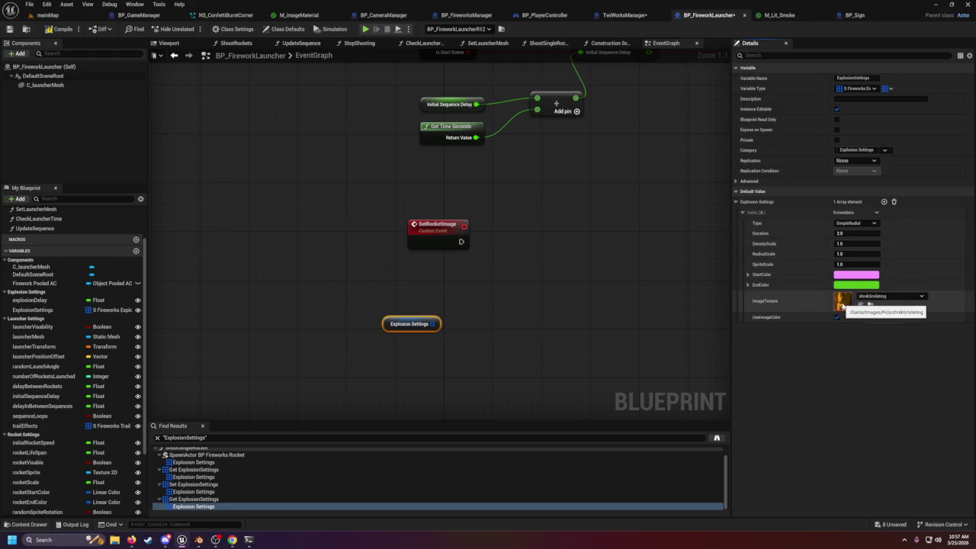
- Add a SET Explosion Settings node from the getter's output, then delete it
mouse_move(437, 325)
left_mouse_down()
mouse_move(518, 315)
mouse_move(512, 307)
left_mouse_up()
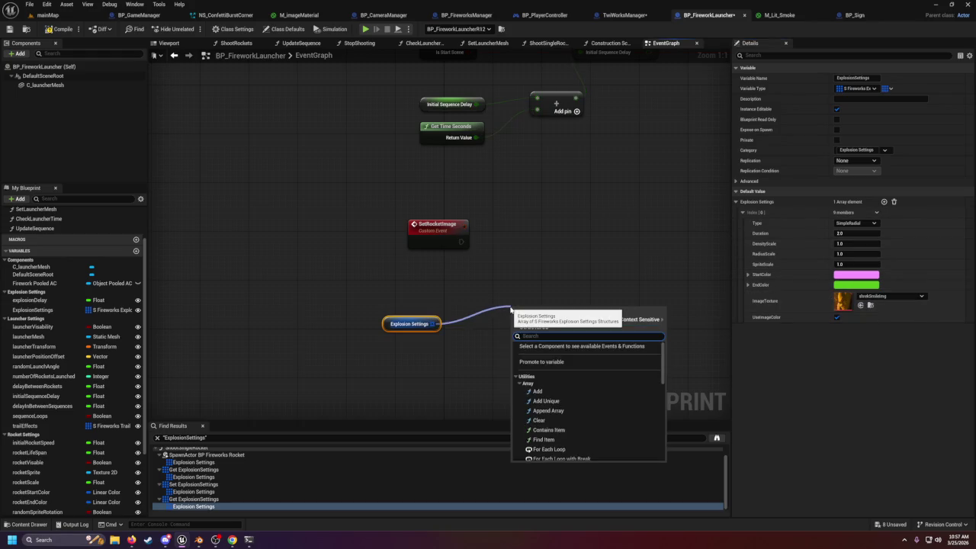
type("set ima")
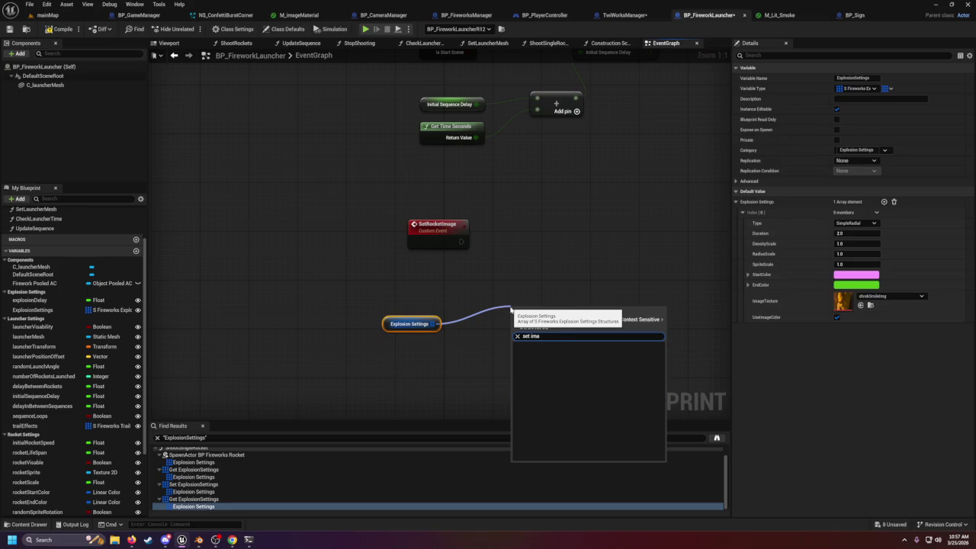
key("BackSpace")
key("BackSpace")
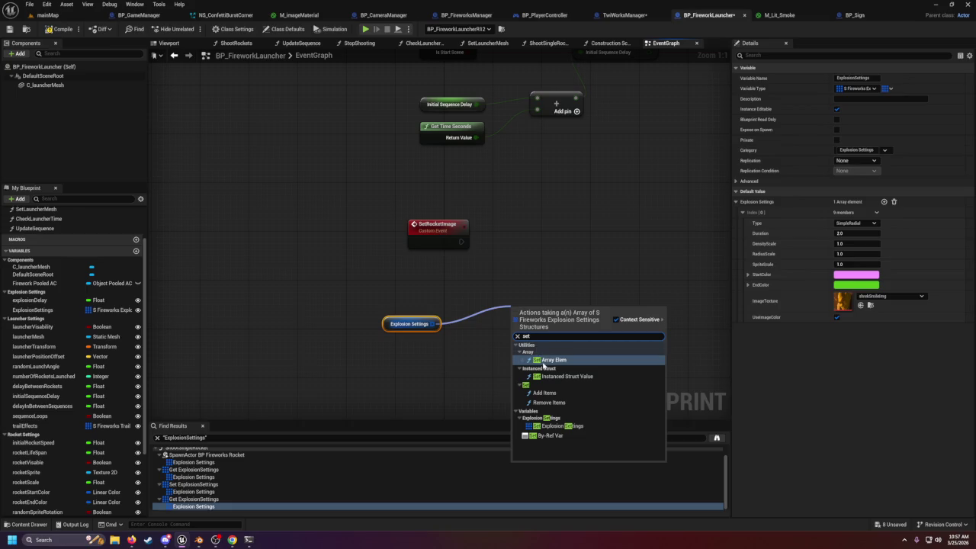
left_click(555, 426)
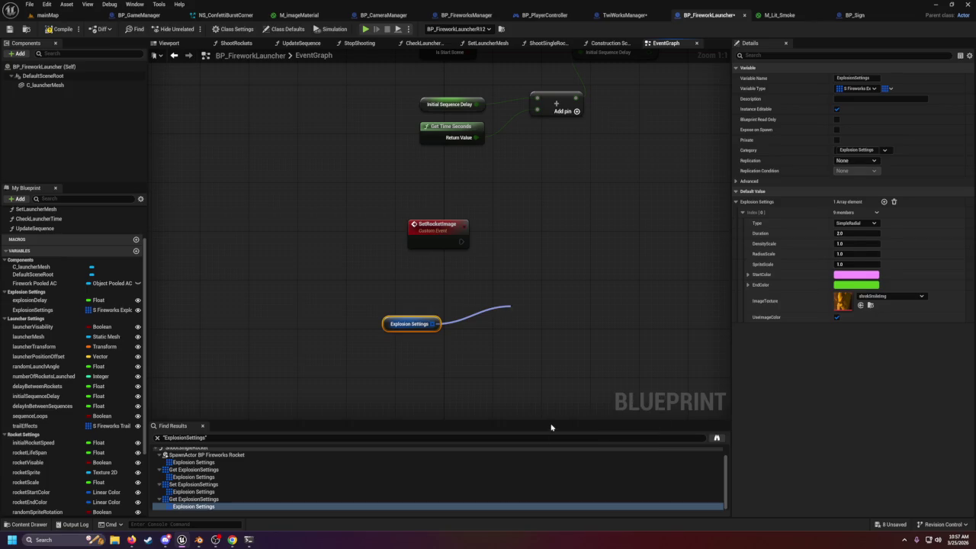
key("Delete")
- Add a GET node reading an Explosion Settings element and split its struct output
left_click_drag(432, 324, 500, 303)
left_click(393, 320)
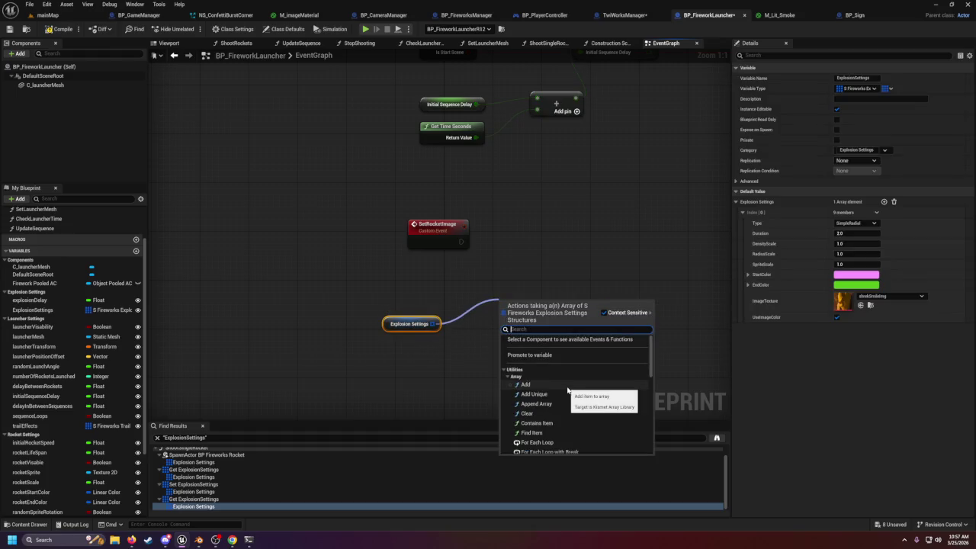
scroll(566, 392, "down", 3)
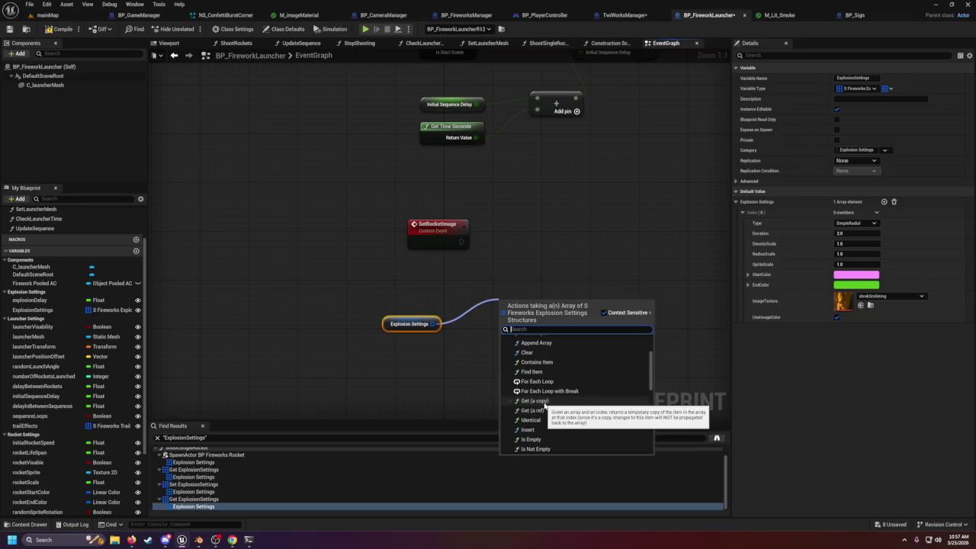
left_click(540, 410)
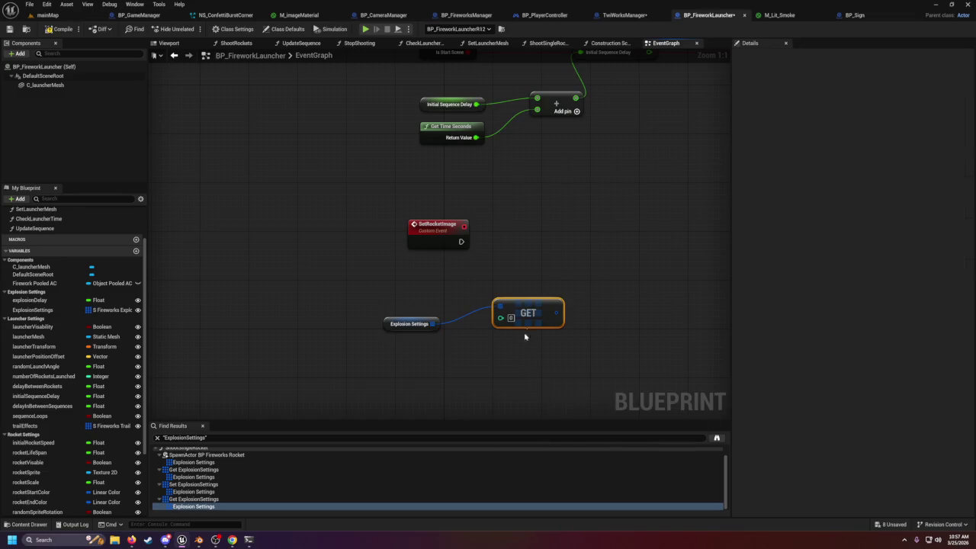
right_click(524, 318)
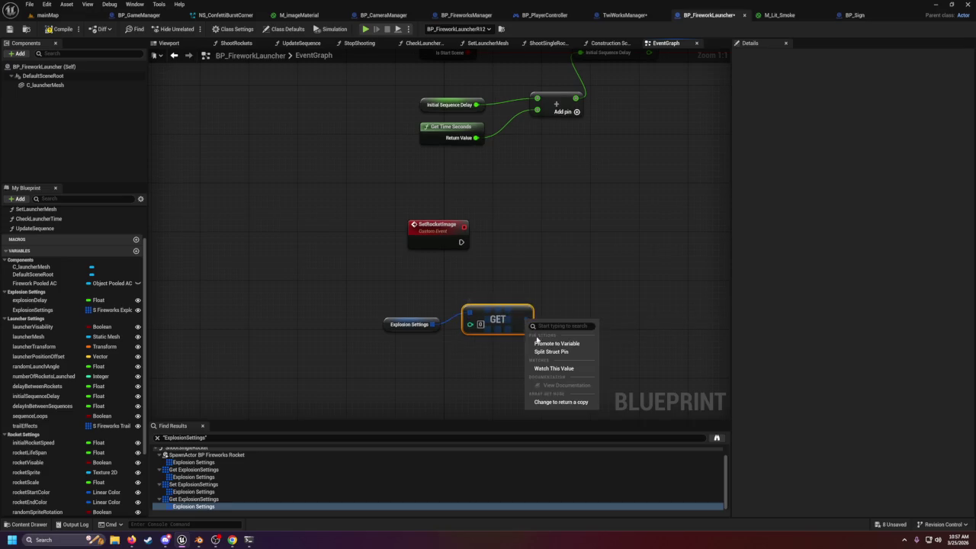
left_click(542, 353)
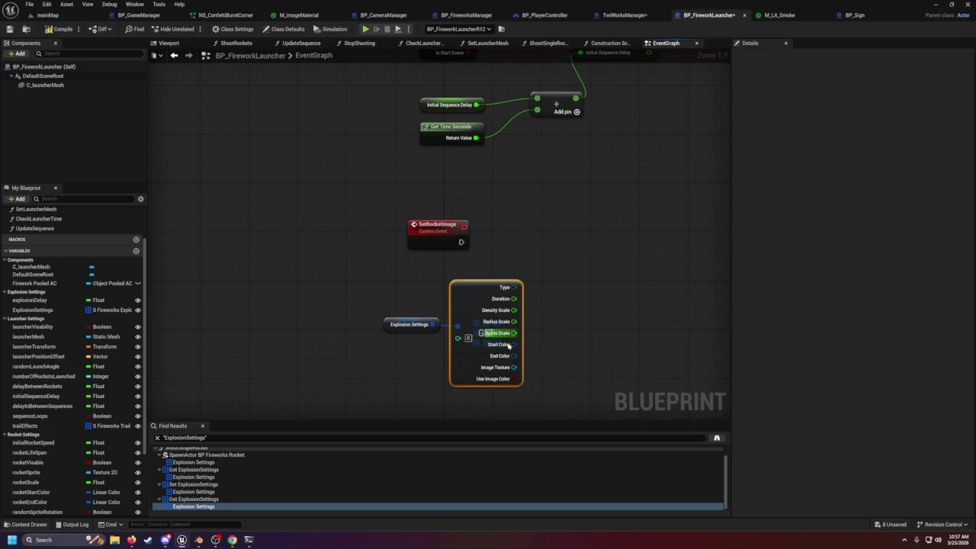
- Search Image Texture's actions for 'set', 'ima', '2d' and 'tex', then dismiss without adding
mouse_move(513, 366)
left_mouse_down()
mouse_move(570, 322)
mouse_move(576, 274)
left_mouse_up()
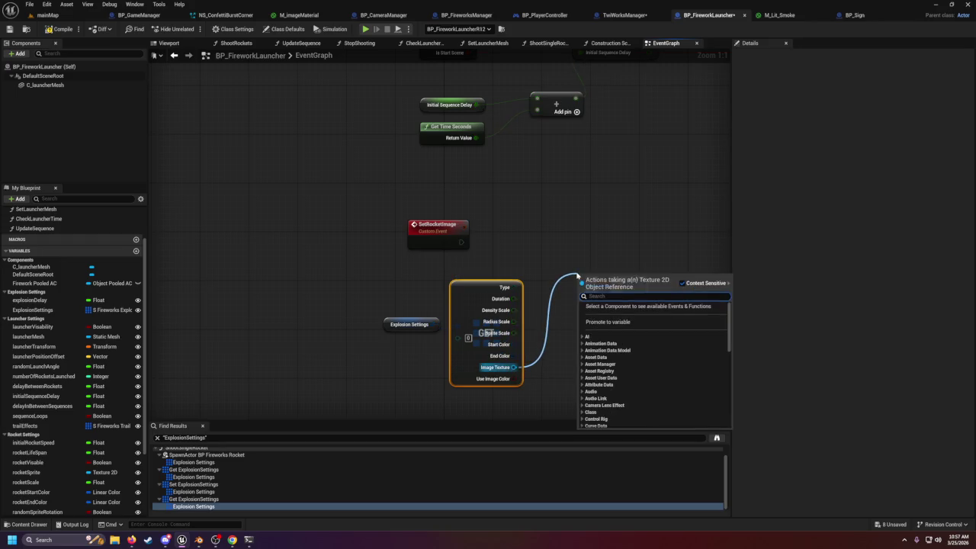
type("set")
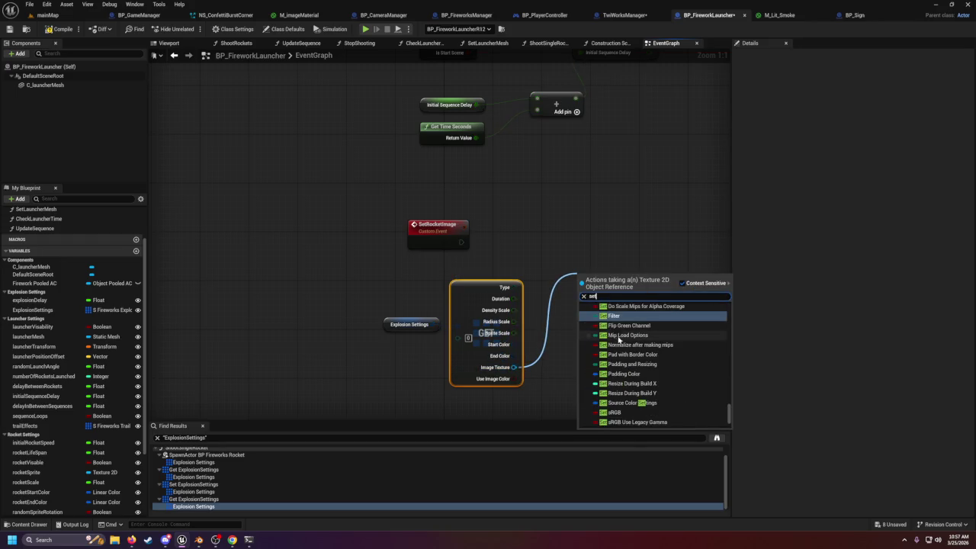
scroll(623, 342, "down", 5)
scroll(623, 342, "up", 1)
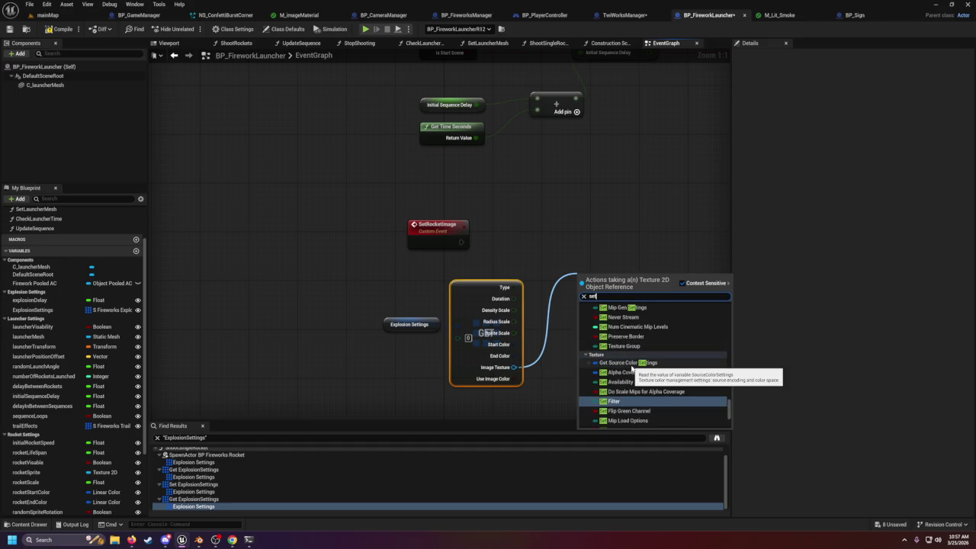
type(" ima")
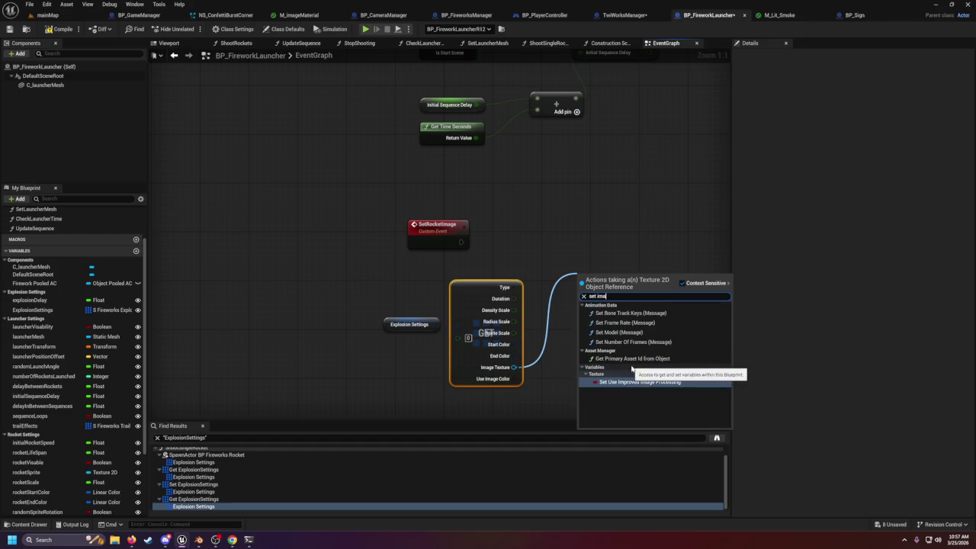
key("BackSpace")
key("BackSpace")
key("BackSpace")
type("2d")
key("BackSpace")
key("BackSpace")
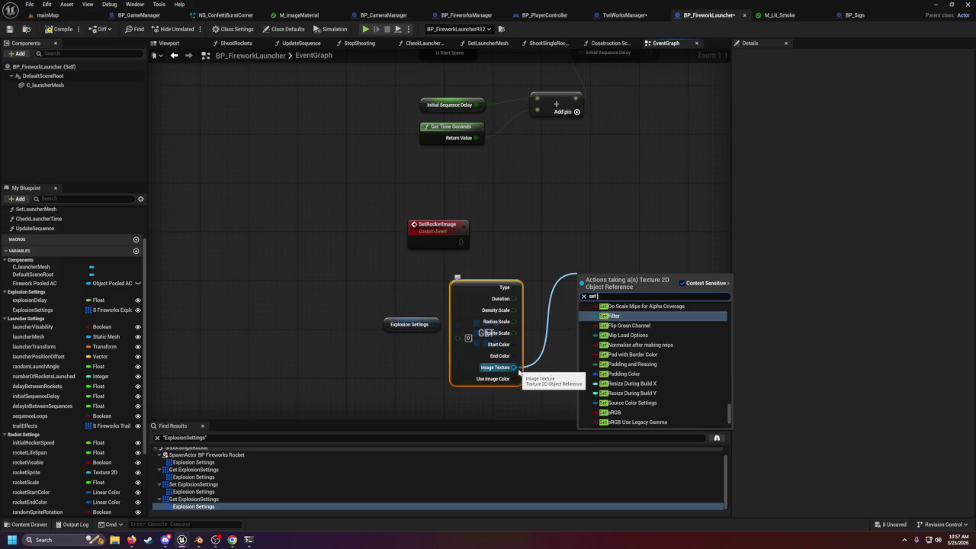
type(" tex")
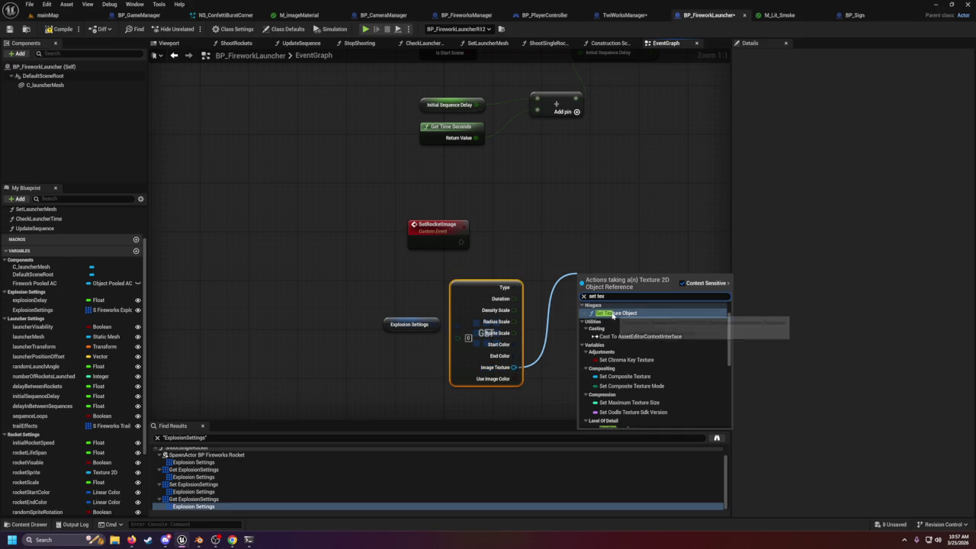
key("BackSpace")
key("BackSpace")
key("BackSpace")
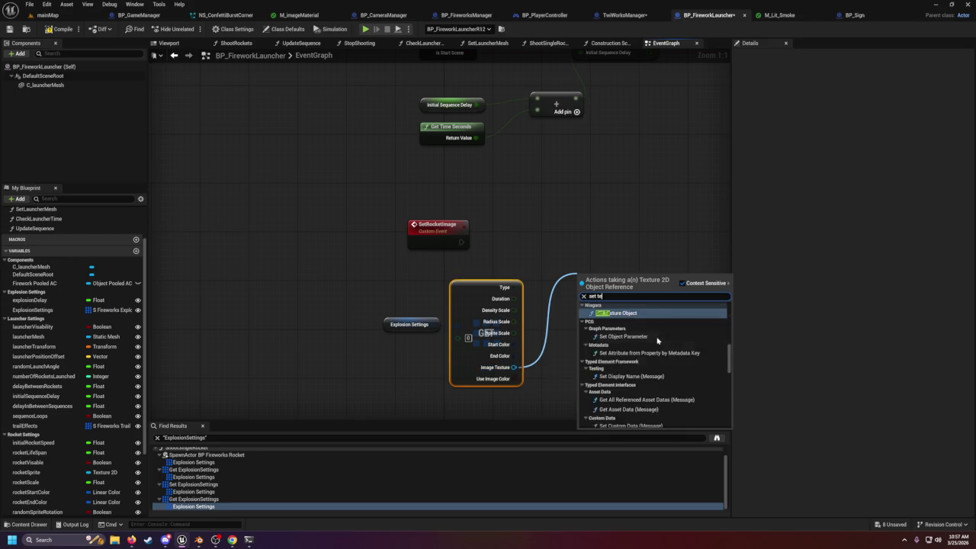
type("imag")
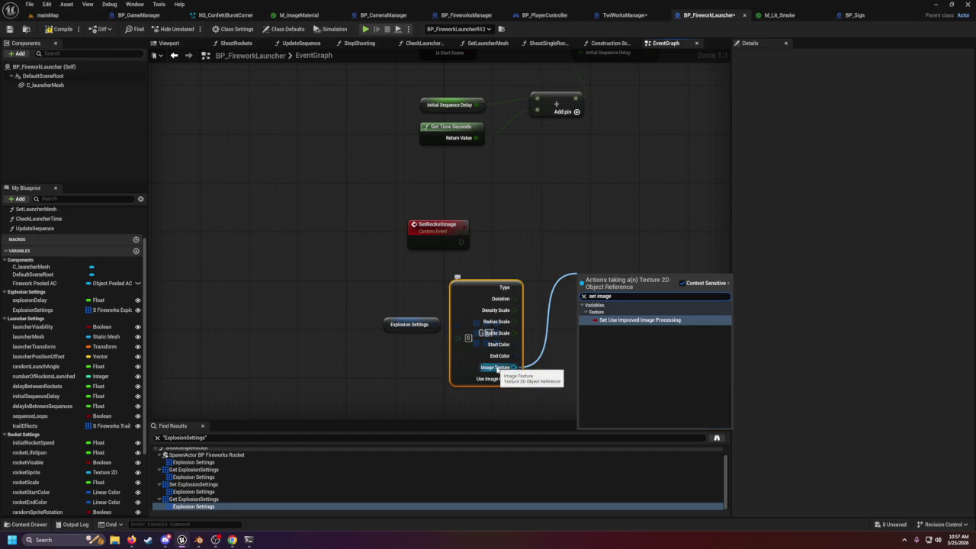
key("BackSpace")
key("BackSpace")
key("BackSpace")
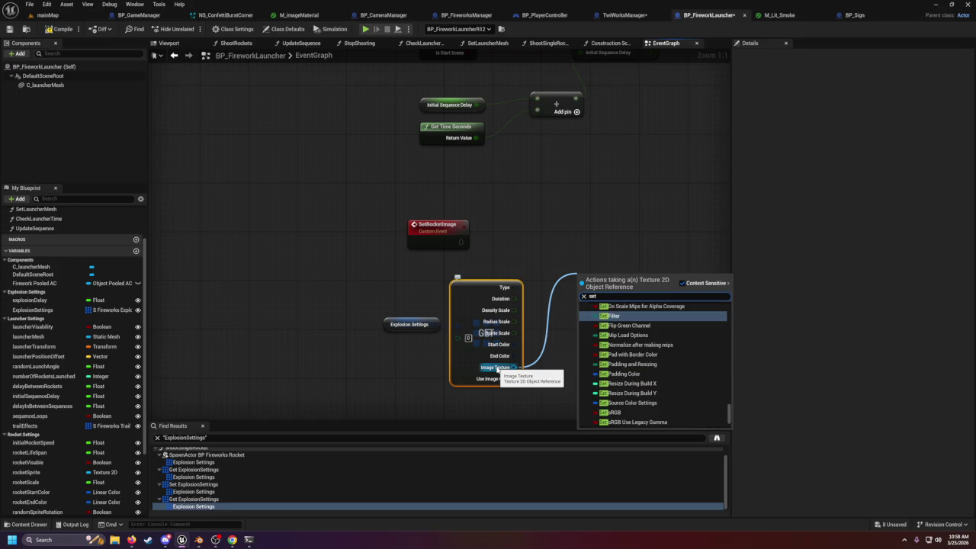
scroll(636, 336, "up", 15)
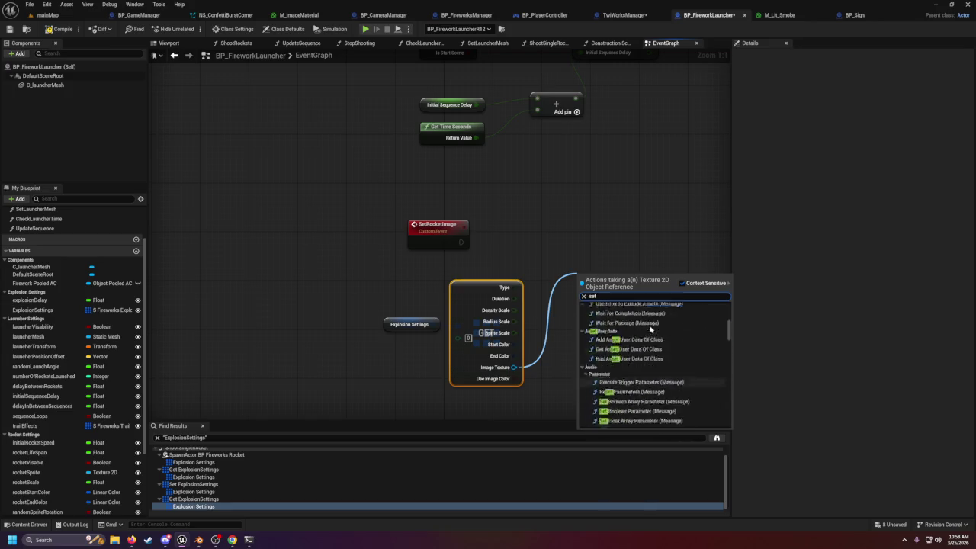
scroll(636, 335, "down", 5)
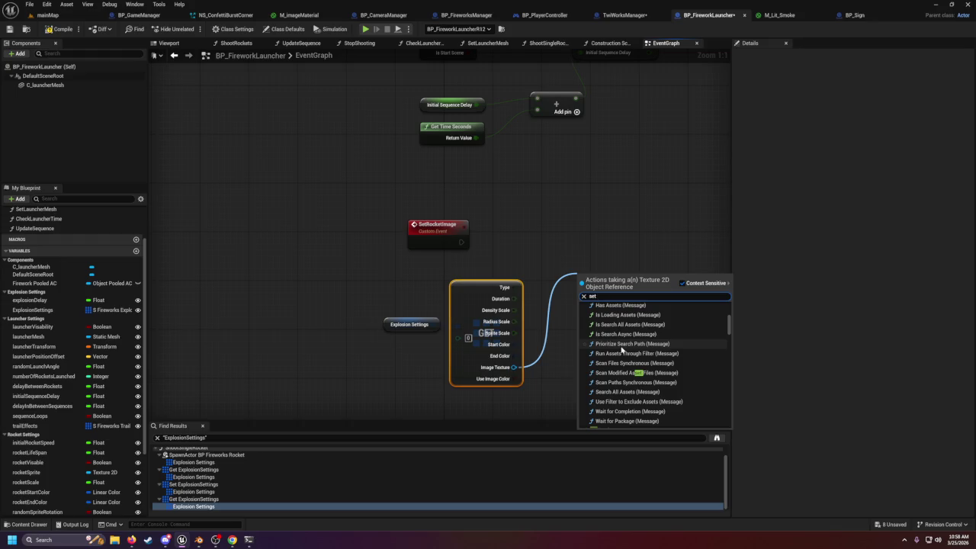
scroll(640, 375, "down", 2)
scroll(638, 378, "down", 2)
scroll(637, 378, "down", 5)
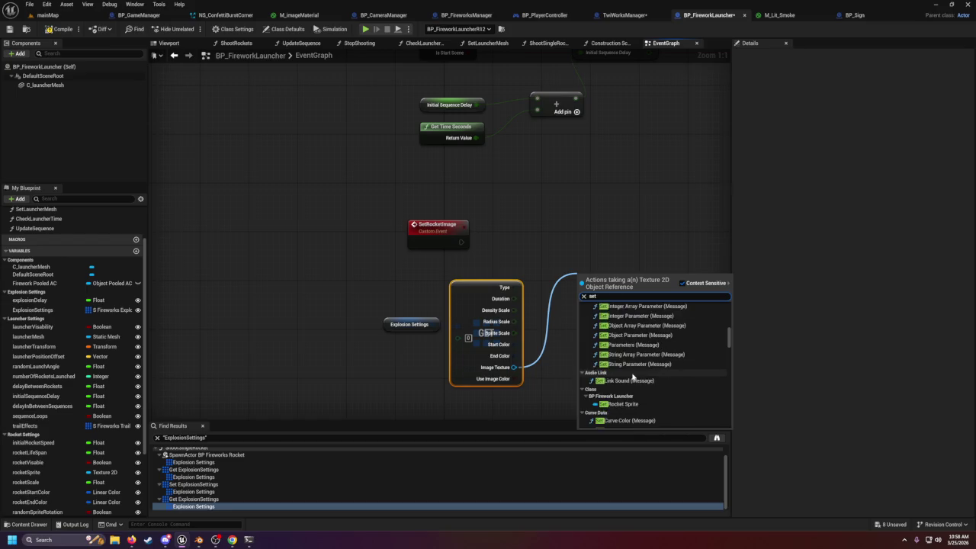
scroll(631, 375, "down", 3)
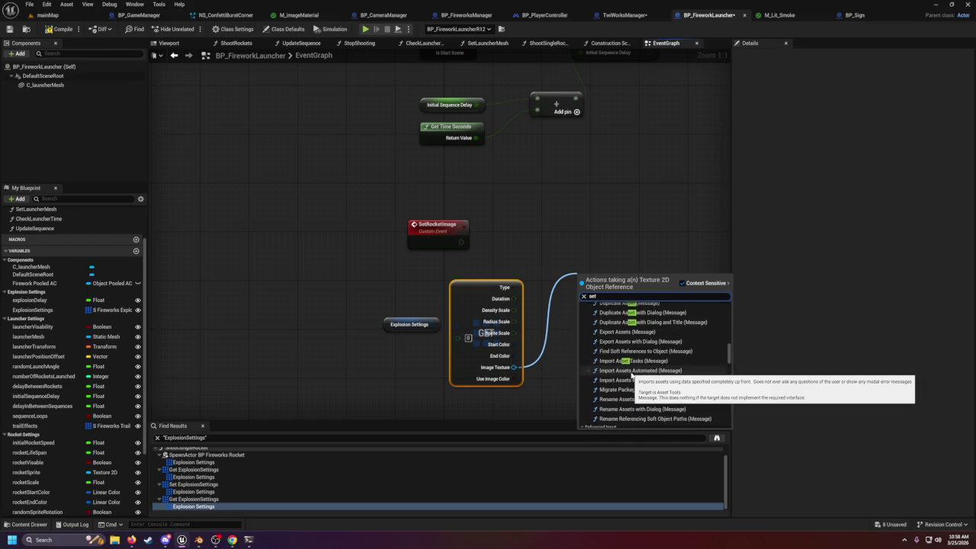
type(" 2")
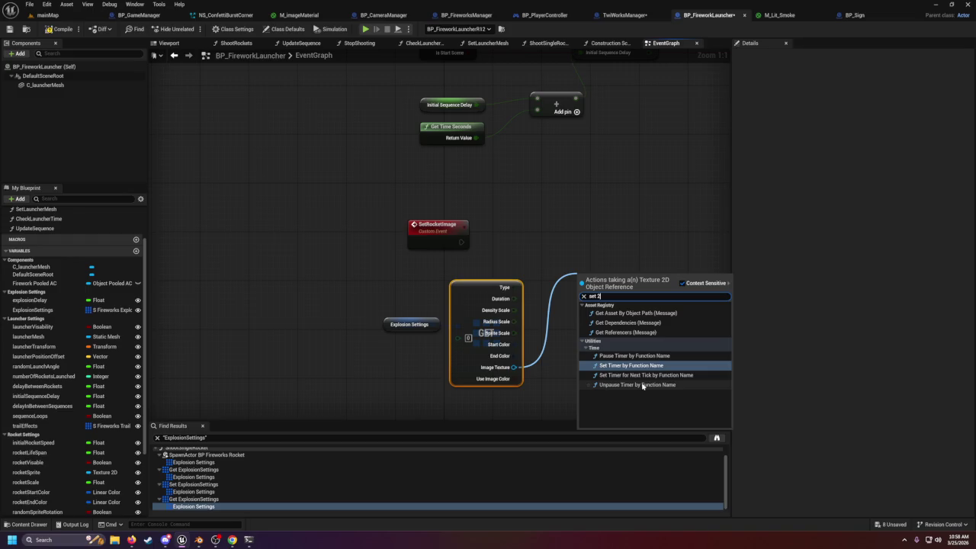
key("BackSpace")
type("tex")
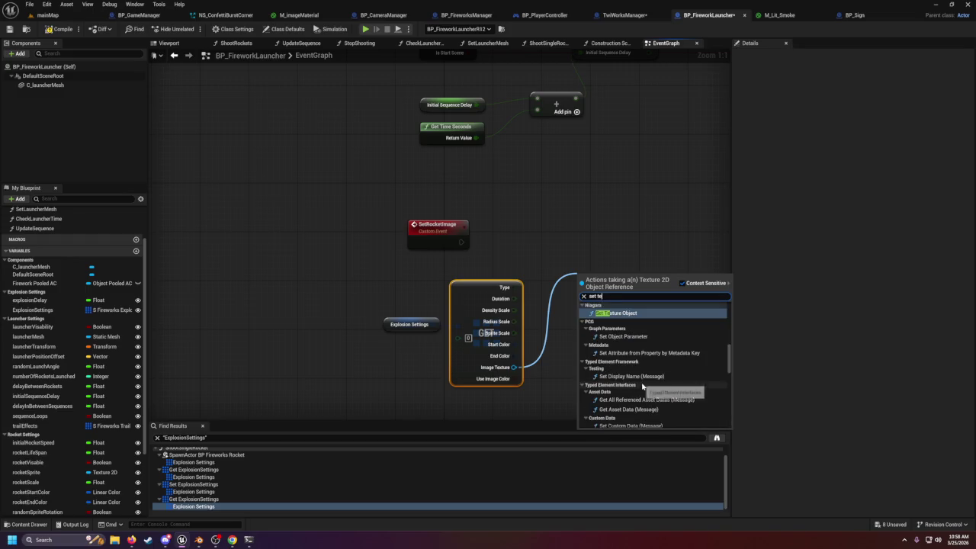
scroll(632, 396, "down", 2)
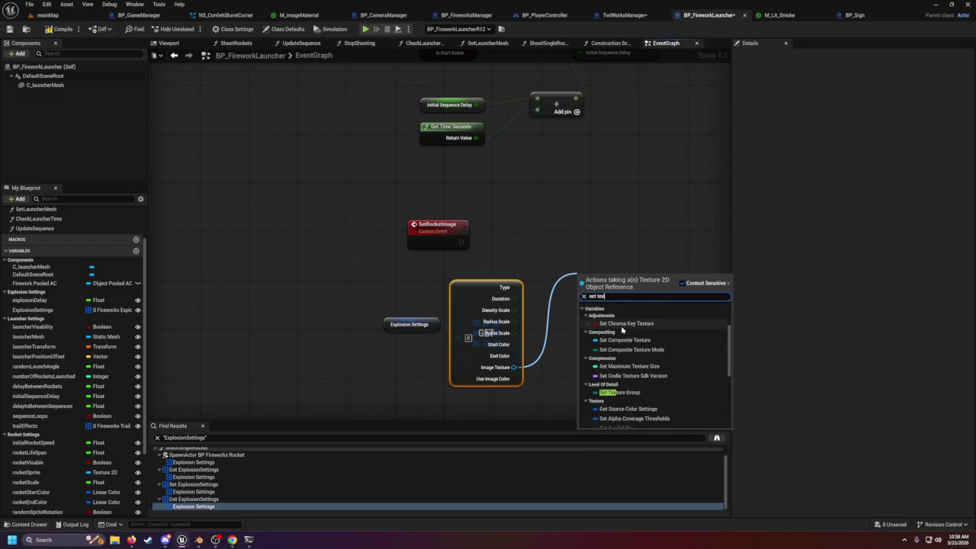
scroll(625, 399, "down", 3)
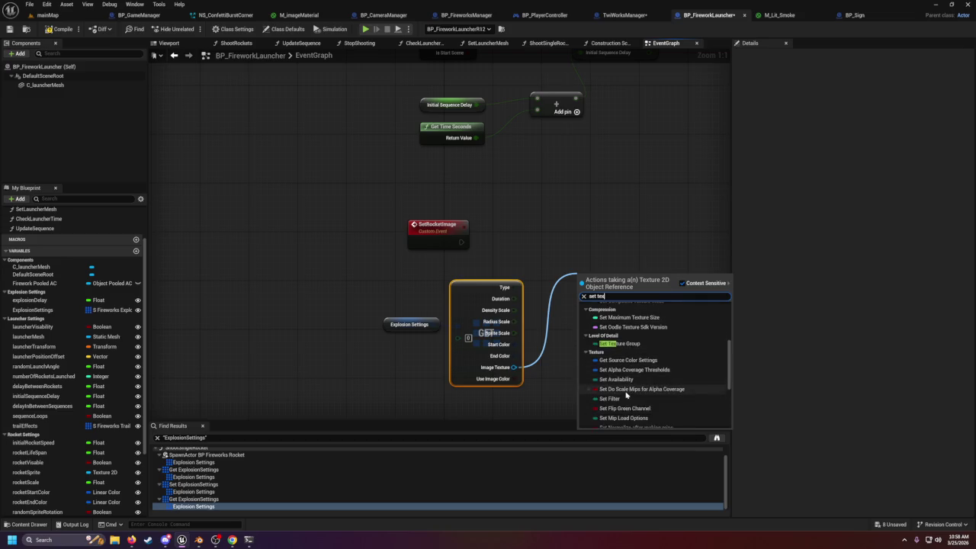
scroll(625, 394, "down", 3)
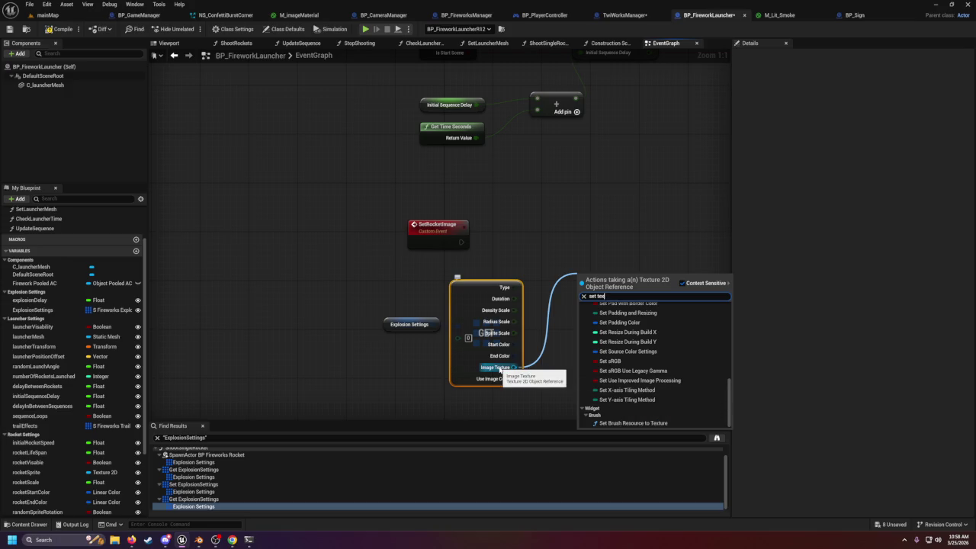
key("Escape")
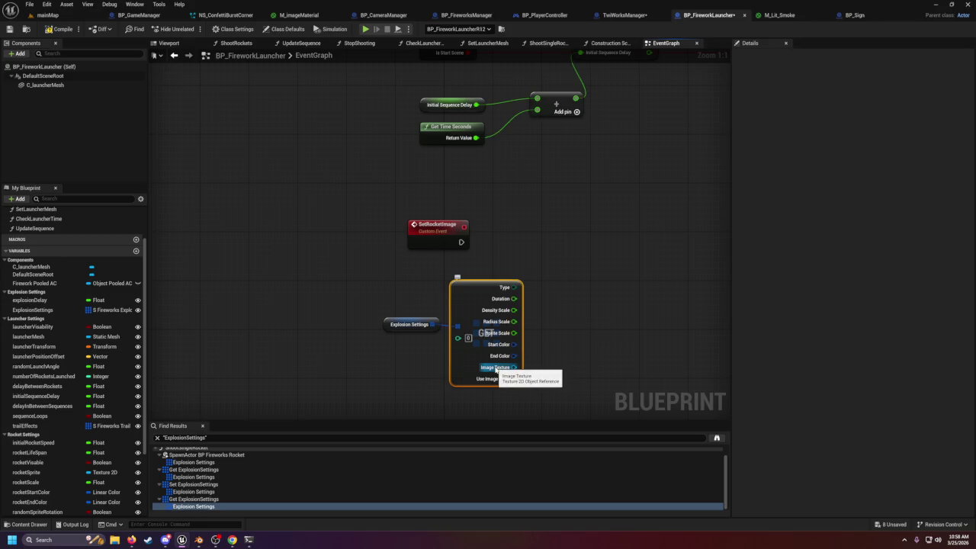
- Add a by-reference GET from Explosion Settings, split its output into fields, and reposition it
right_click(495, 370)
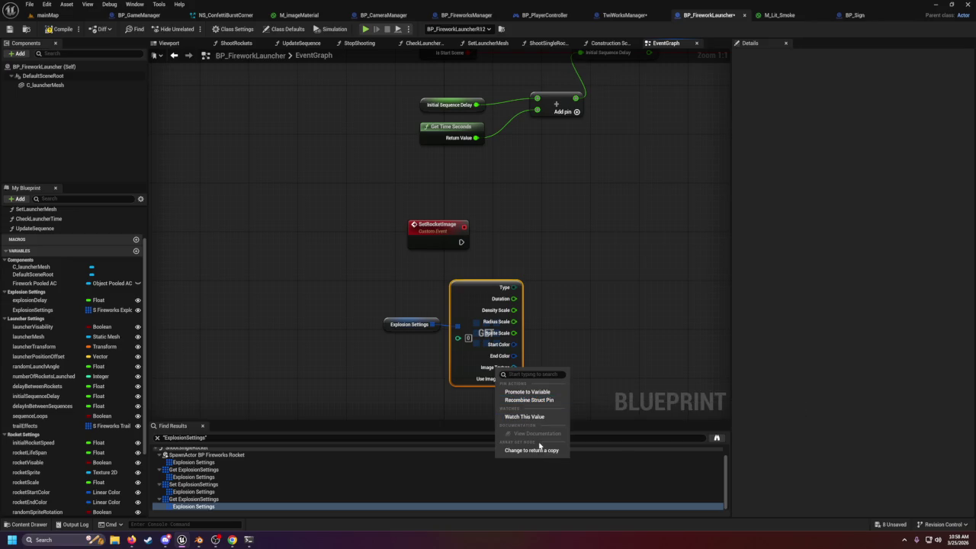
left_click(573, 339)
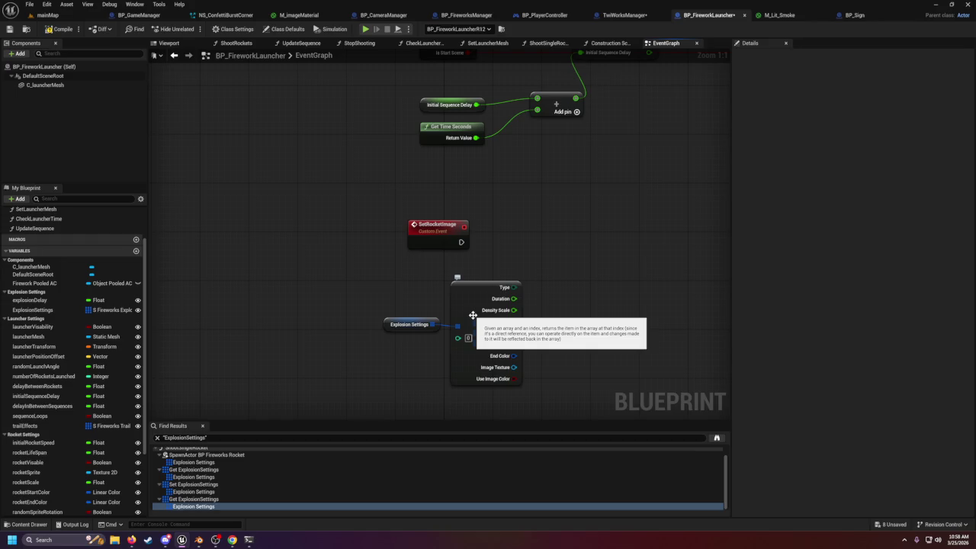
mouse_move(432, 324)
left_mouse_down()
mouse_move(473, 326)
mouse_move(450, 276)
left_mouse_up()
scroll(484, 362, "down", 4)
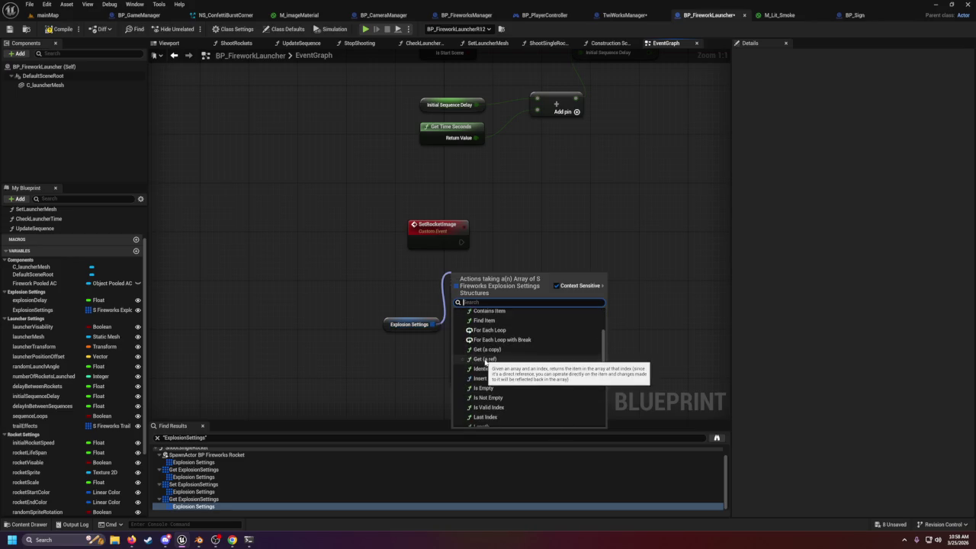
left_click(485, 359)
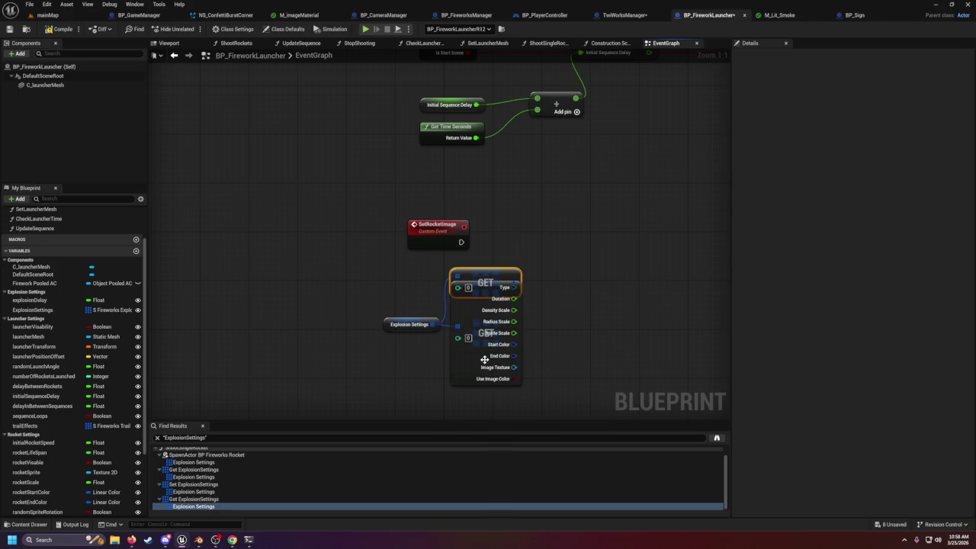
right_click(516, 286)
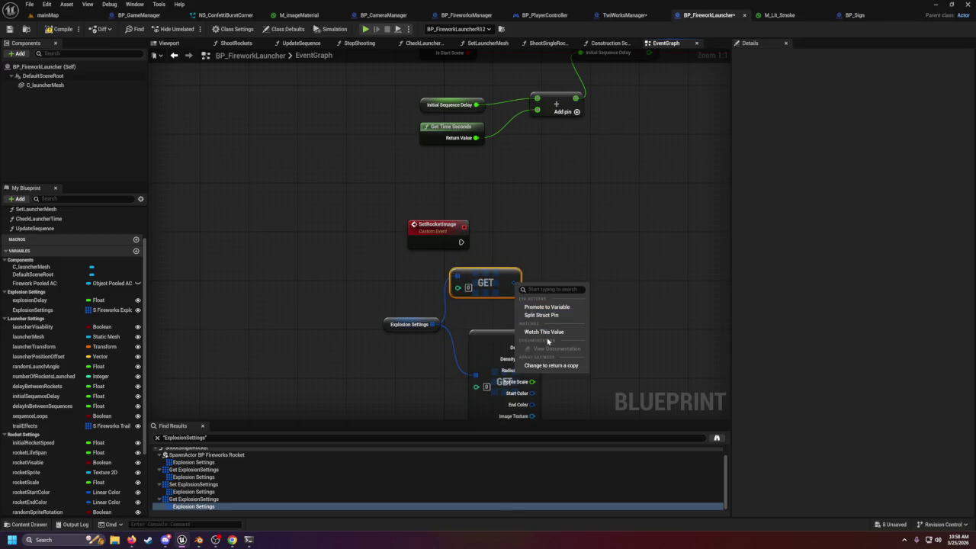
left_click(541, 315)
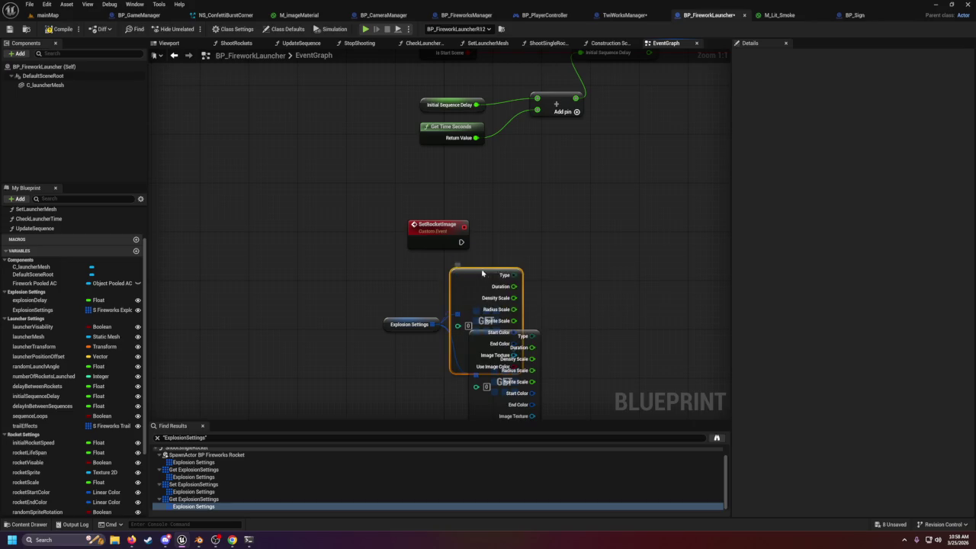
left_click_drag(481, 275, 503, 239)
mouse_move(537, 318)
left_mouse_down()
mouse_move(573, 320)
mouse_move(599, 276)
left_mouse_up()
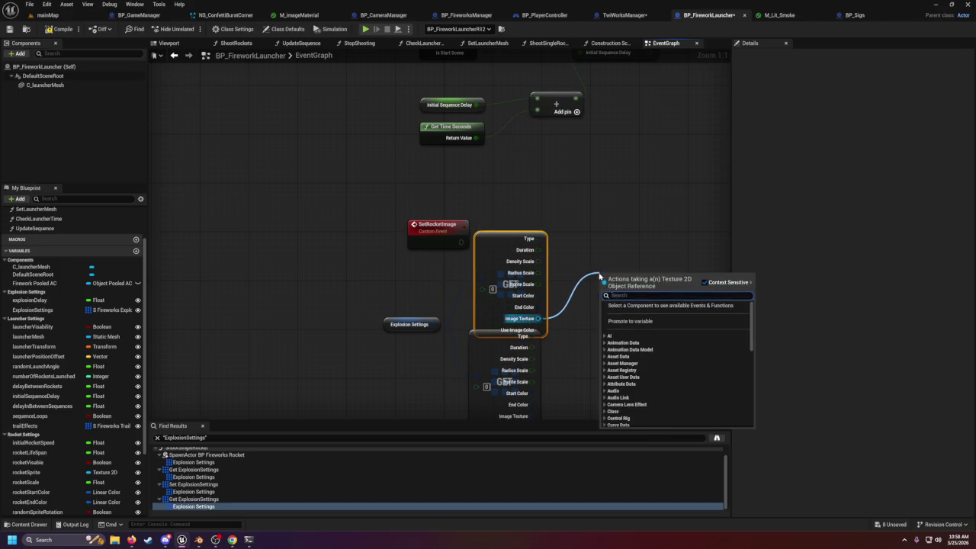
scroll(664, 371, "down", 2)
scroll(657, 380, "down", 10)
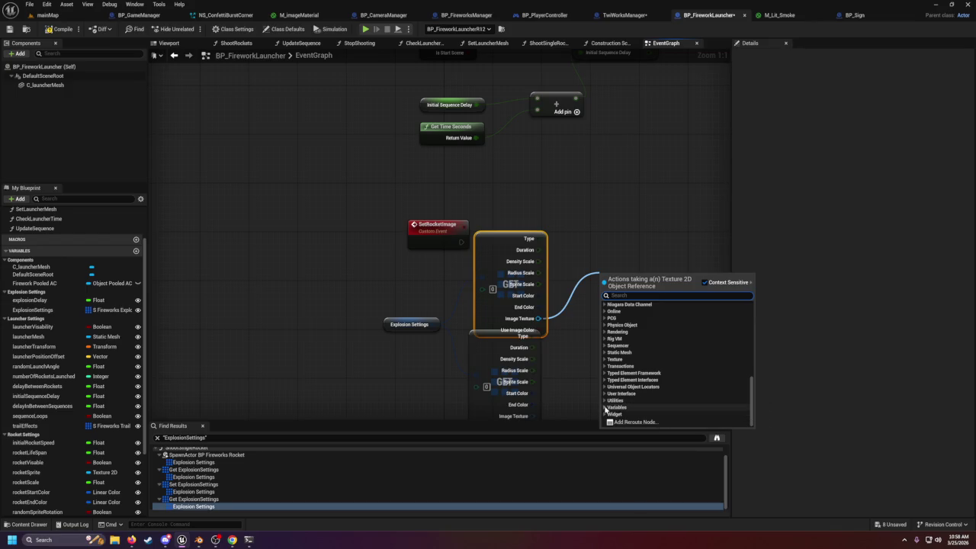
left_click(606, 360)
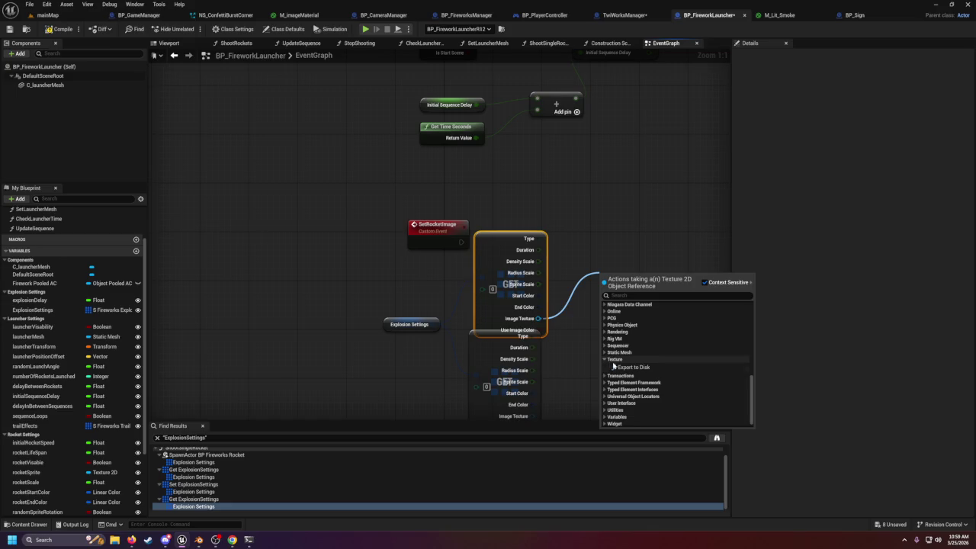
left_click(607, 352)
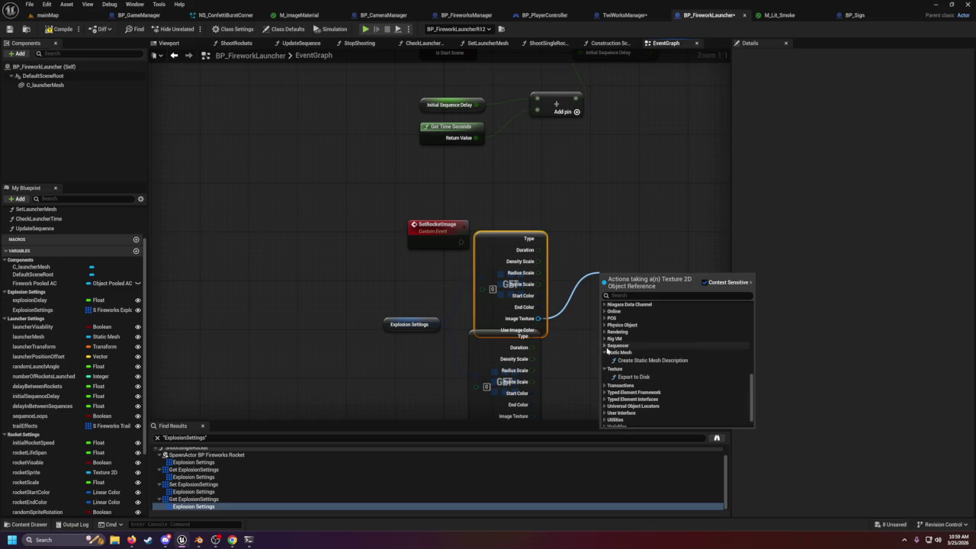
scroll(615, 369, "up", 5)
scroll(614, 369, "up", 4)
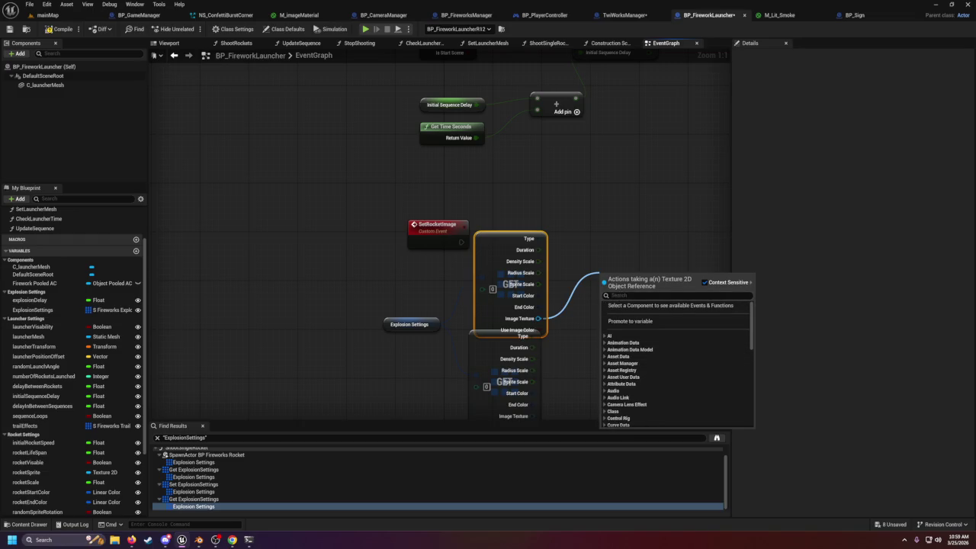
type("se")
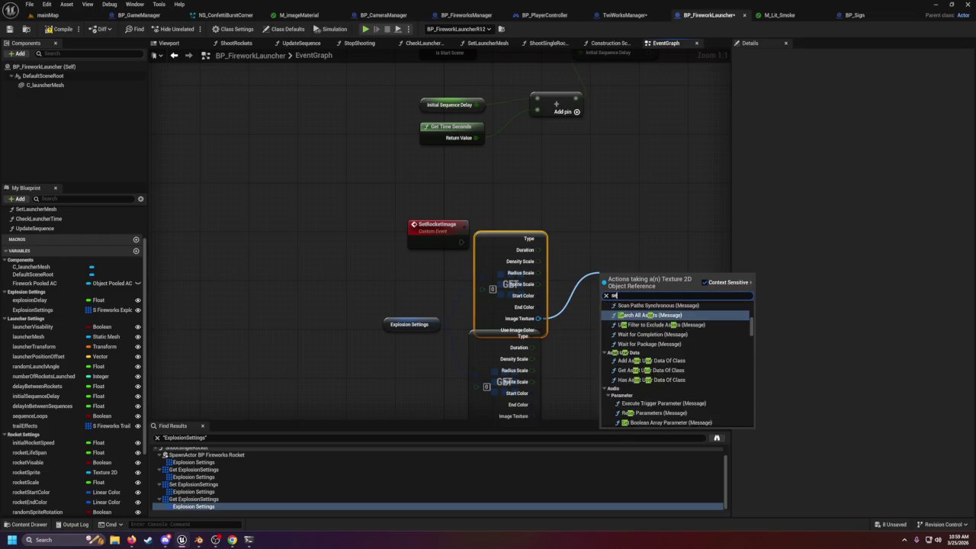
key("BackSpace")
key("BackSpace")
type("gr")
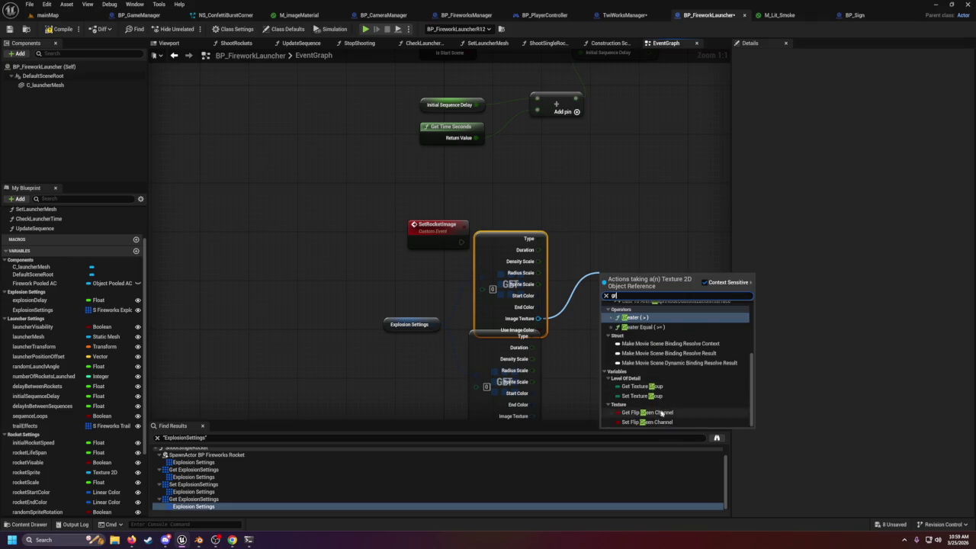
scroll(661, 413, "up", 3)
scroll(654, 385, "up", 3)
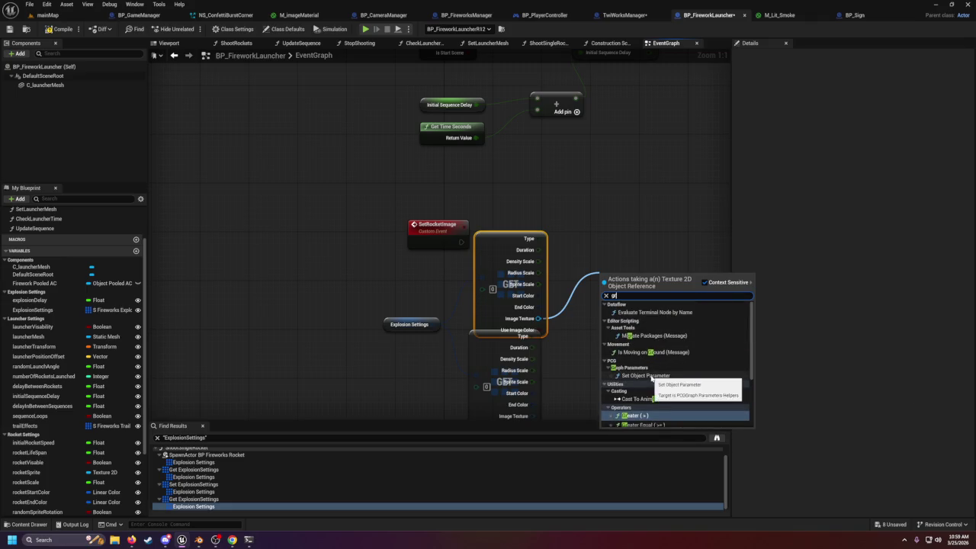
type("set")
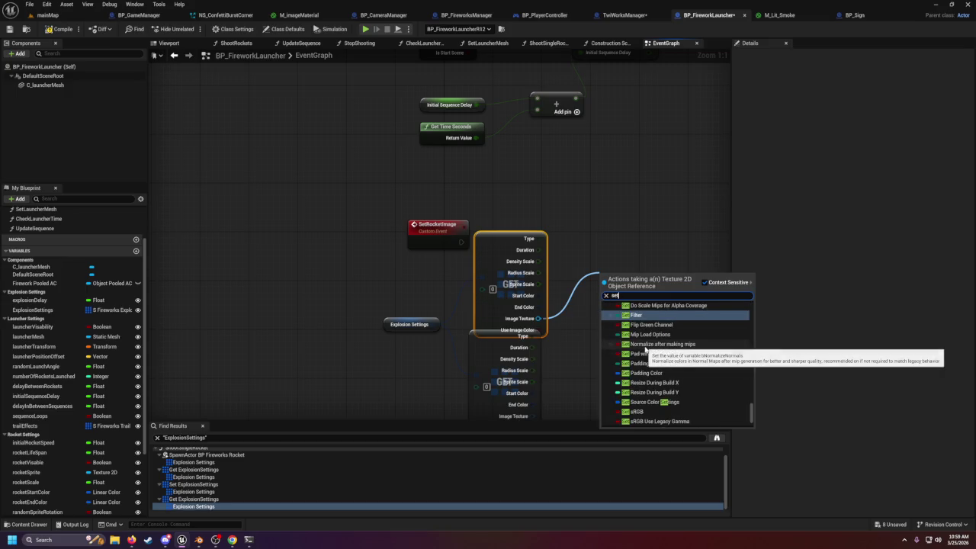
scroll(629, 350, "up", 3)
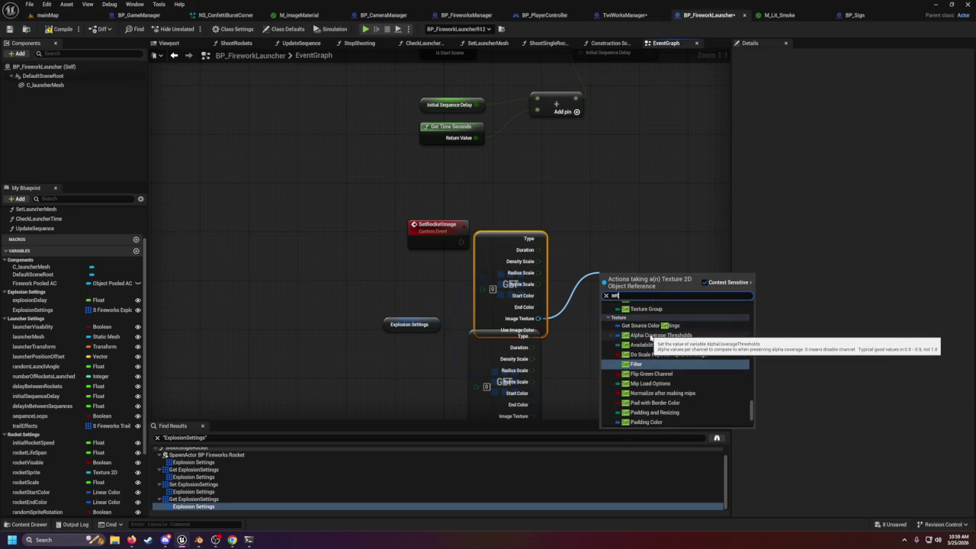
scroll(646, 328, "up", 2)
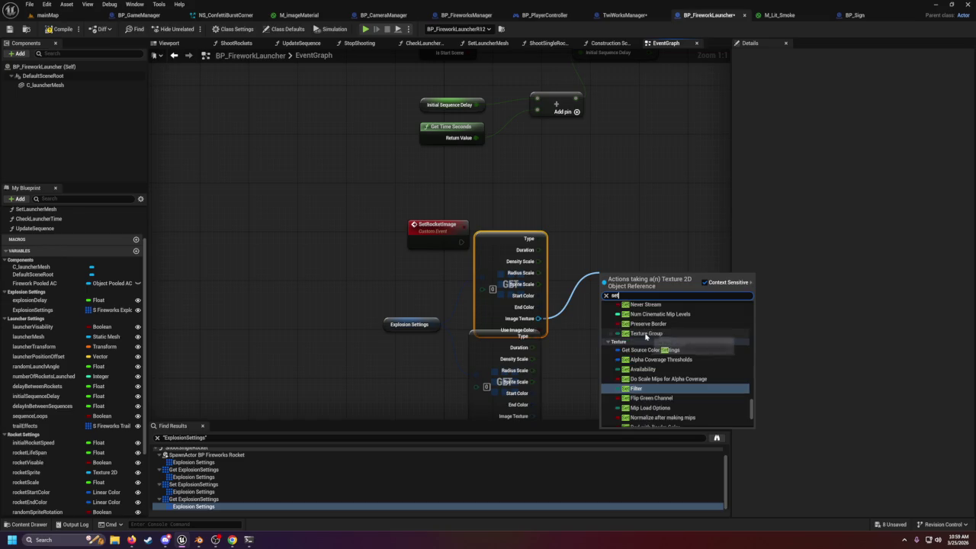
scroll(646, 336, "up", 3)
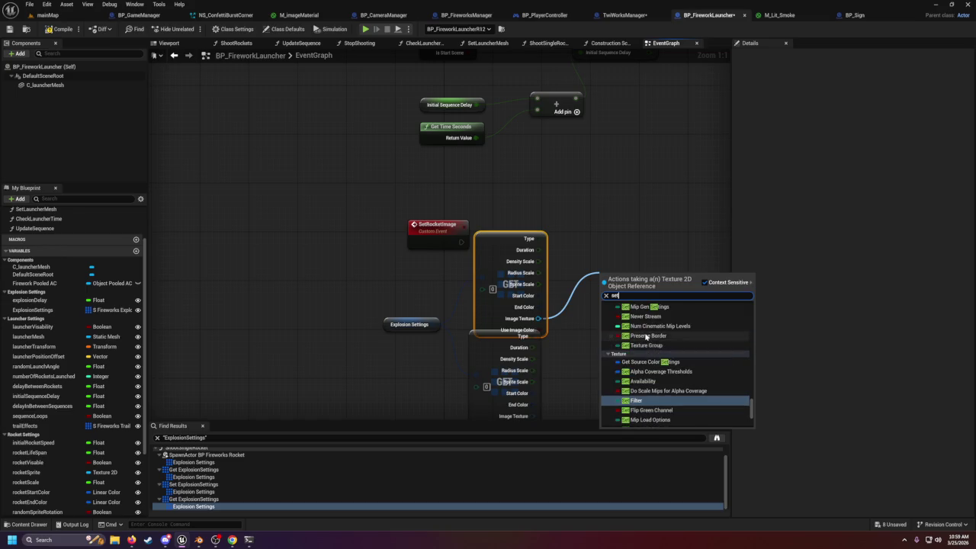
scroll(646, 336, "up", 3)
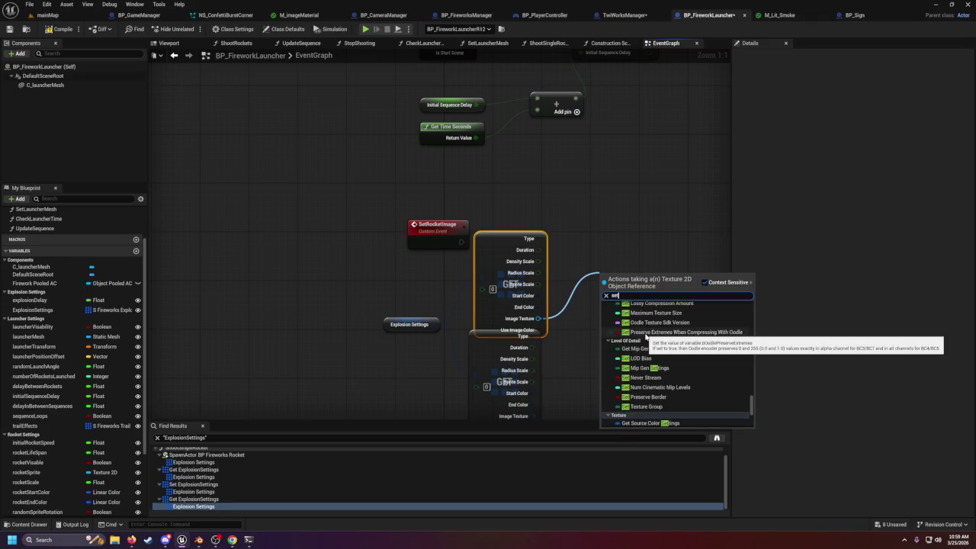
scroll(646, 336, "up", 2)
scroll(646, 336, "up", 10)
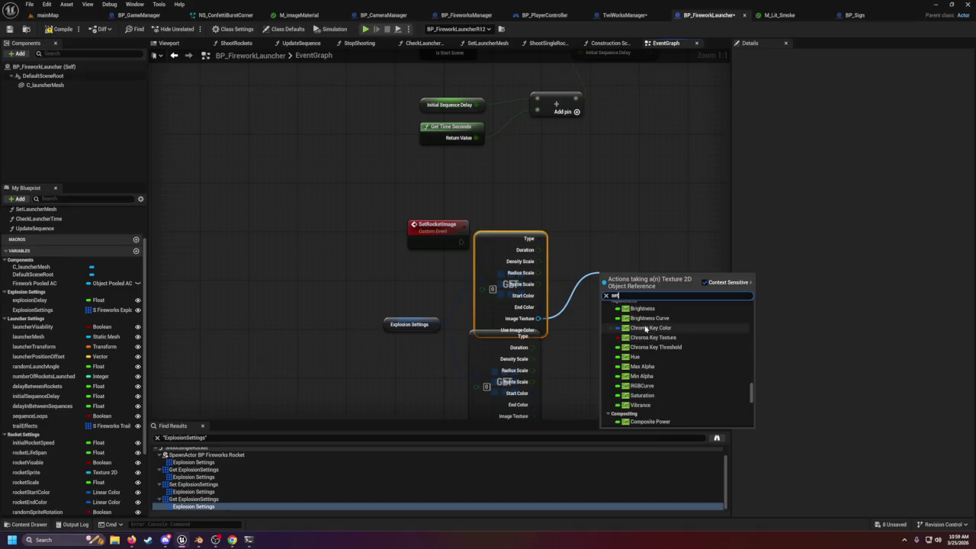
scroll(657, 375, "down", 3)
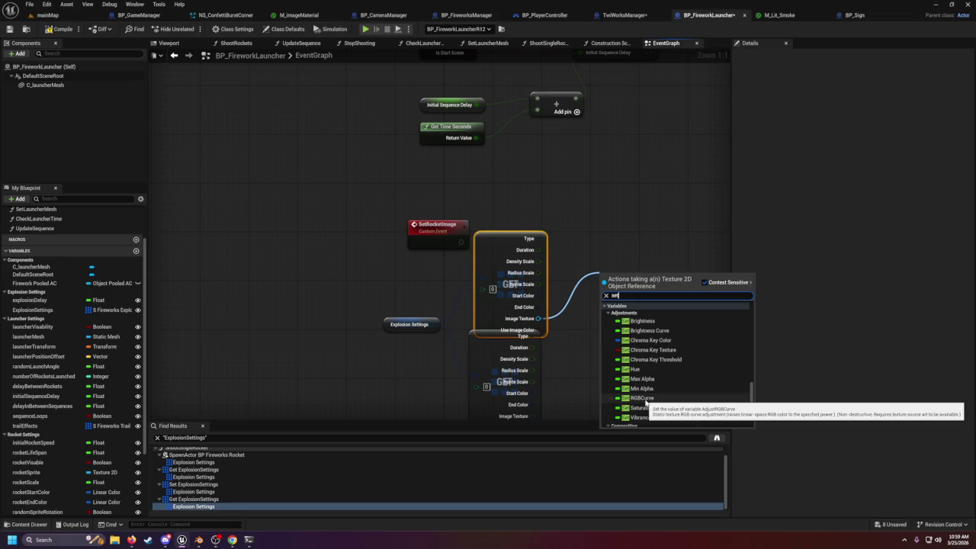
scroll(644, 396, "down", 10)
scroll(638, 370, "up", 5)
scroll(639, 363, "up", 5)
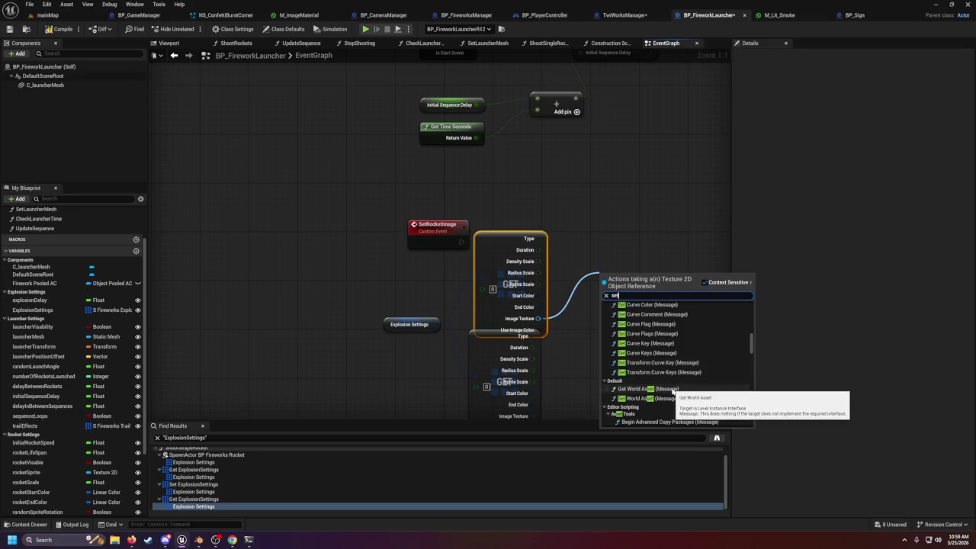
scroll(669, 391, "up", 5)
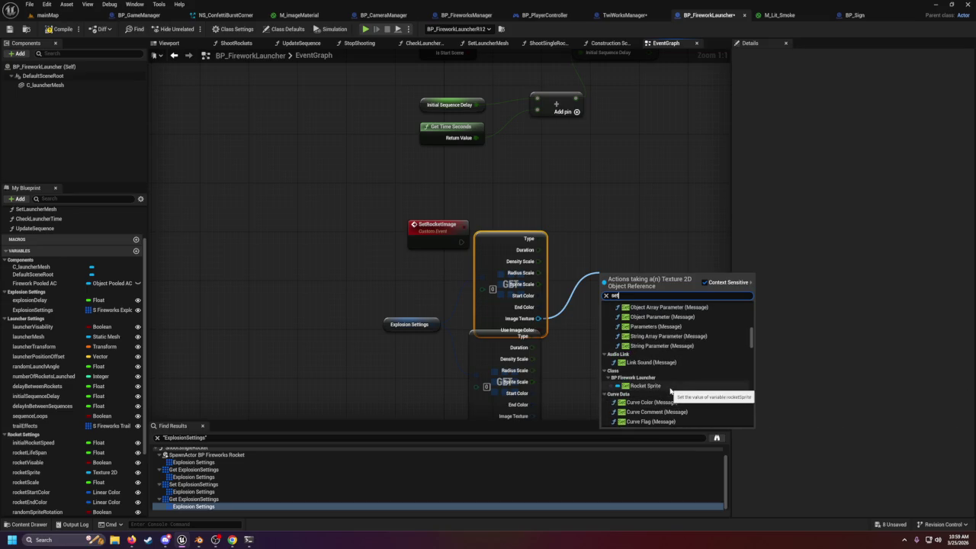
scroll(655, 374, "up", 4)
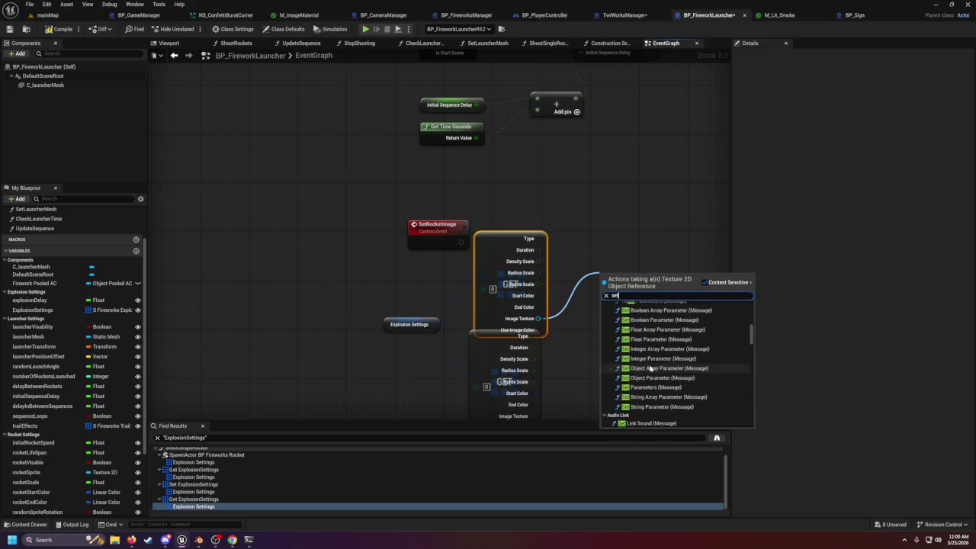
scroll(652, 362, "up", 6)
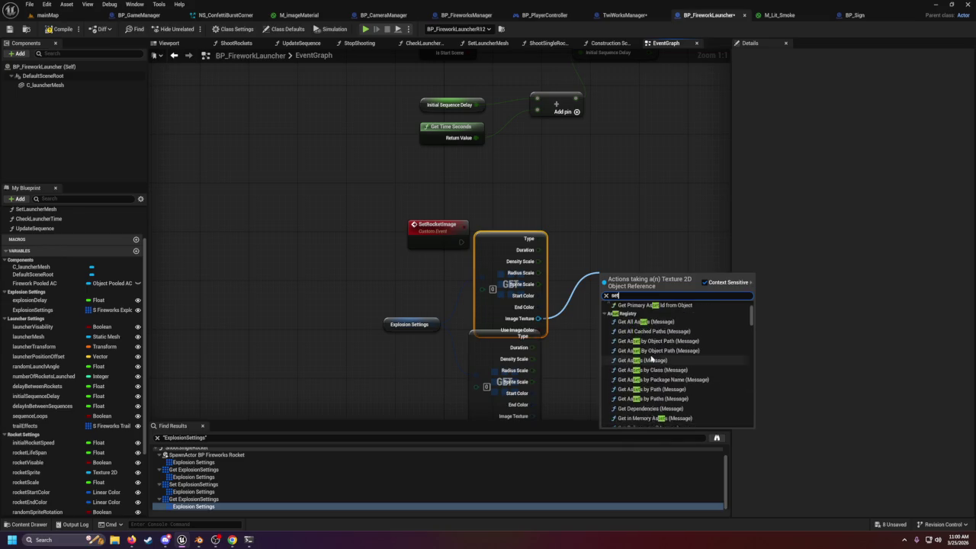
left_click(592, 244)
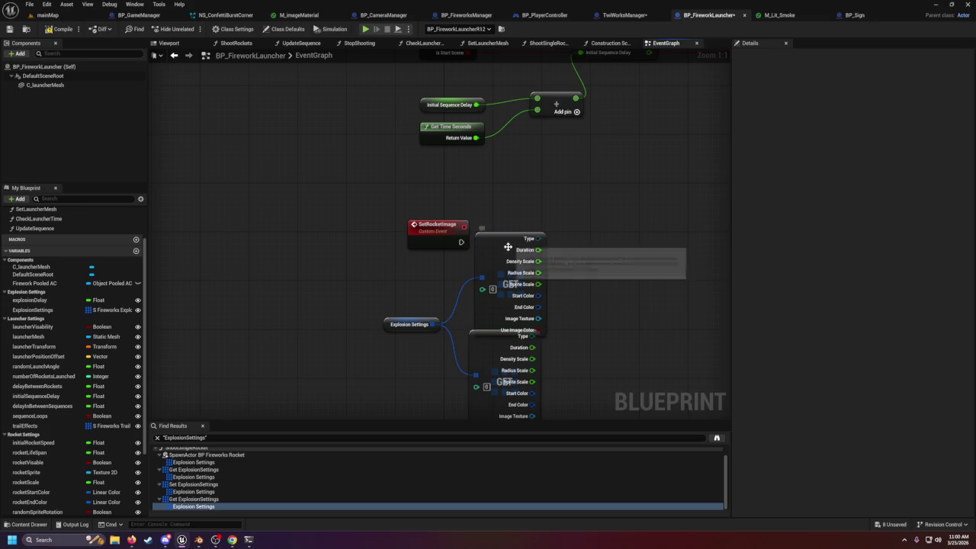
- Delete the duplicate Break Explosion Settings node and move the remaining one lower
left_click(495, 349)
key("Delete")
left_click_drag(477, 290, 490, 313)
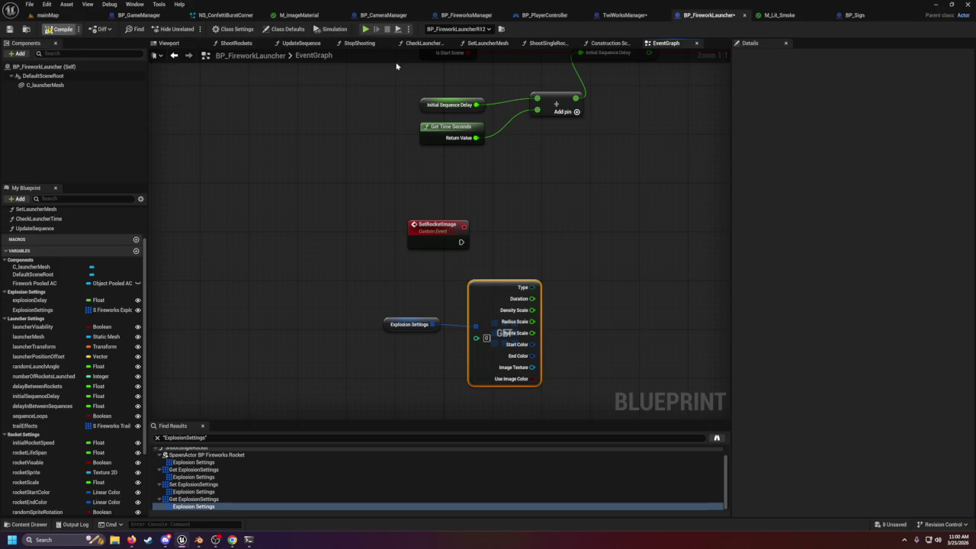
left_click(627, 15)
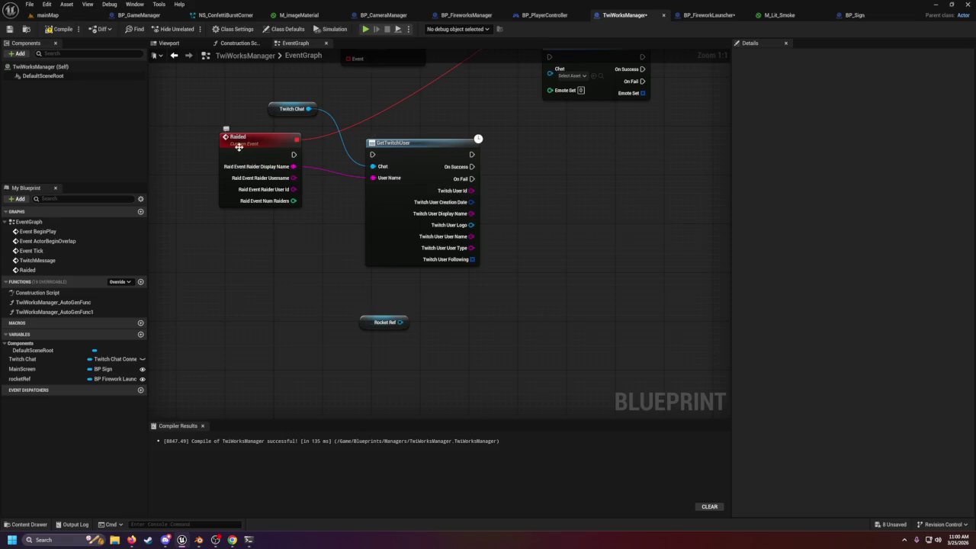
- From Rocket Ref, add a Set Rocket Image call via 'set imag' and nudge it right
left_click_drag(400, 322, 483, 309)
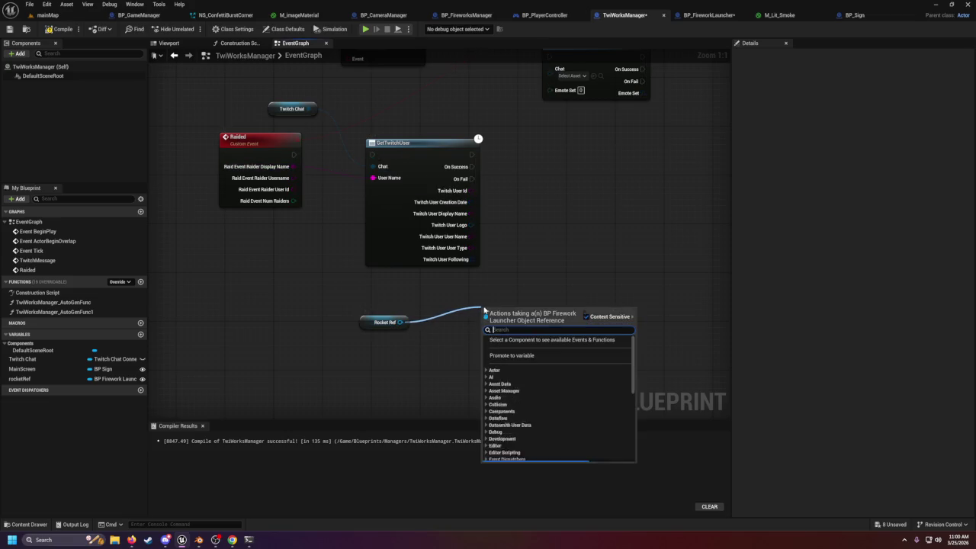
type("set imag")
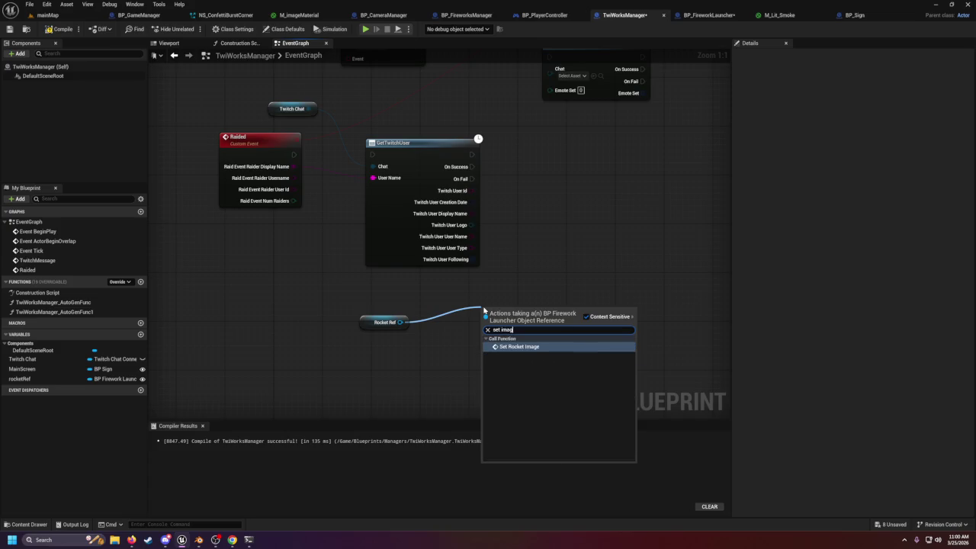
key("Return")
left_click_drag(529, 327, 571, 324)
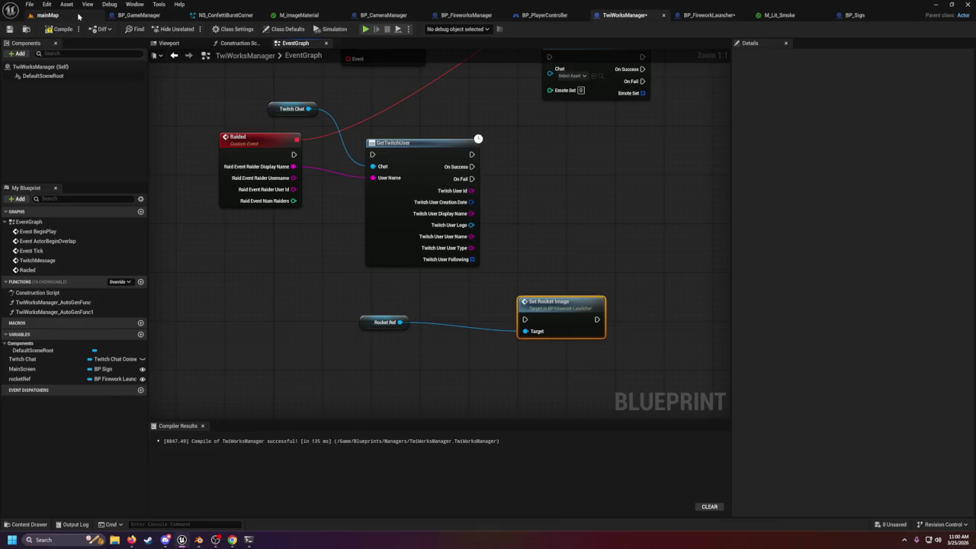
left_click(47, 14)
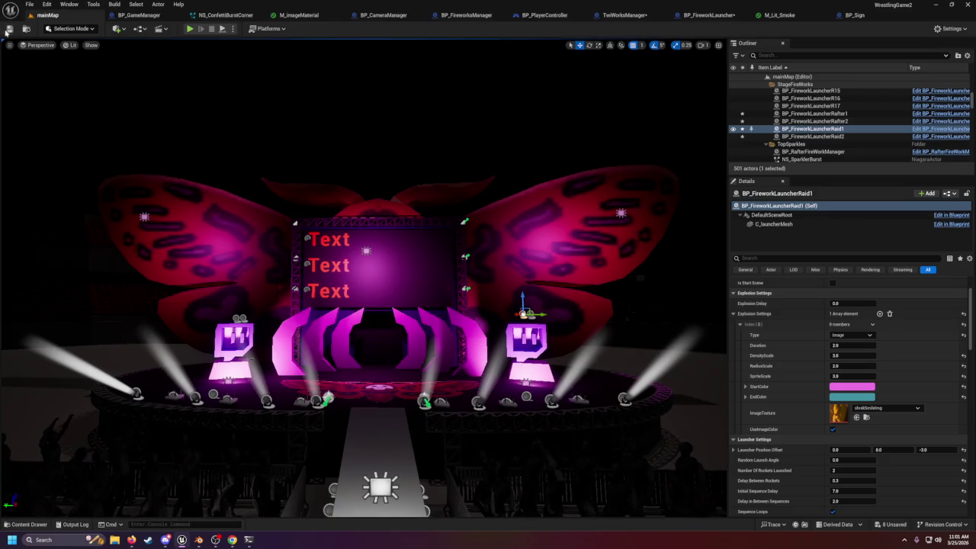
- Fly the mainMap viewport over the crowd and frame BP_FireworkLauncherRaid1 with F
mouse_move(158, 206)
left_mouse_down()
mouse_move(158, 228)
mouse_move(175, 228)
mouse_move(198, 221)
mouse_move(198, 206)
mouse_move(185, 237)
left_mouse_up()
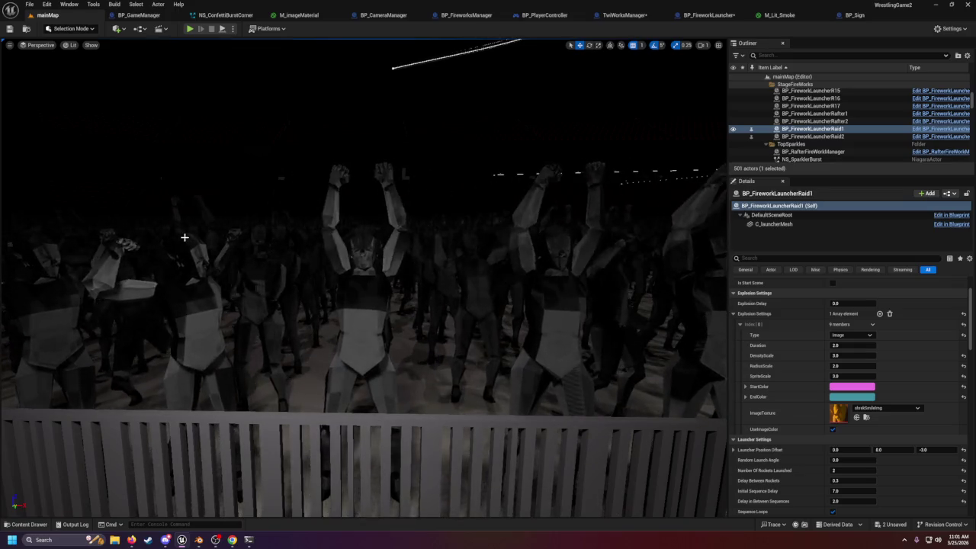
key("f")
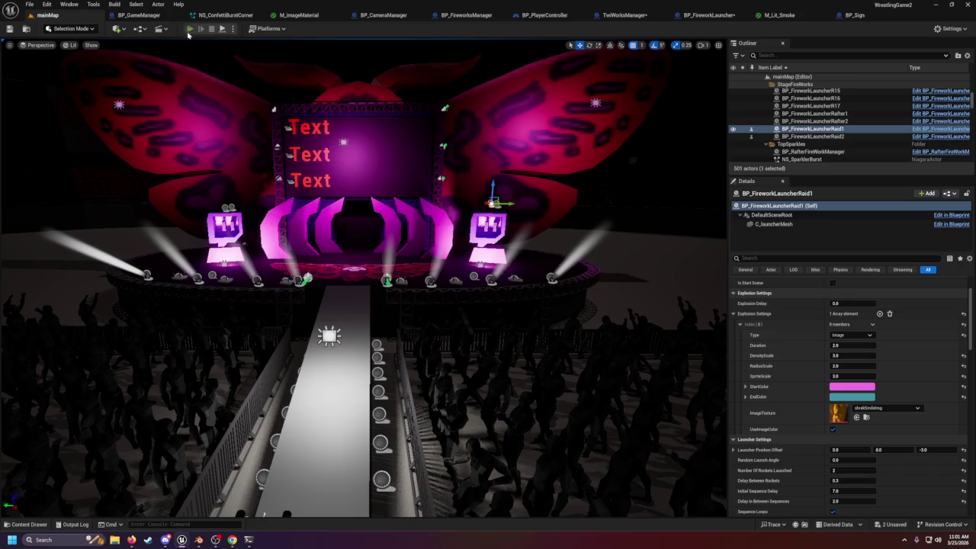
- Play mainMap in the editor with Alt+P and make the game fullscreen with F11
key("alt+p")
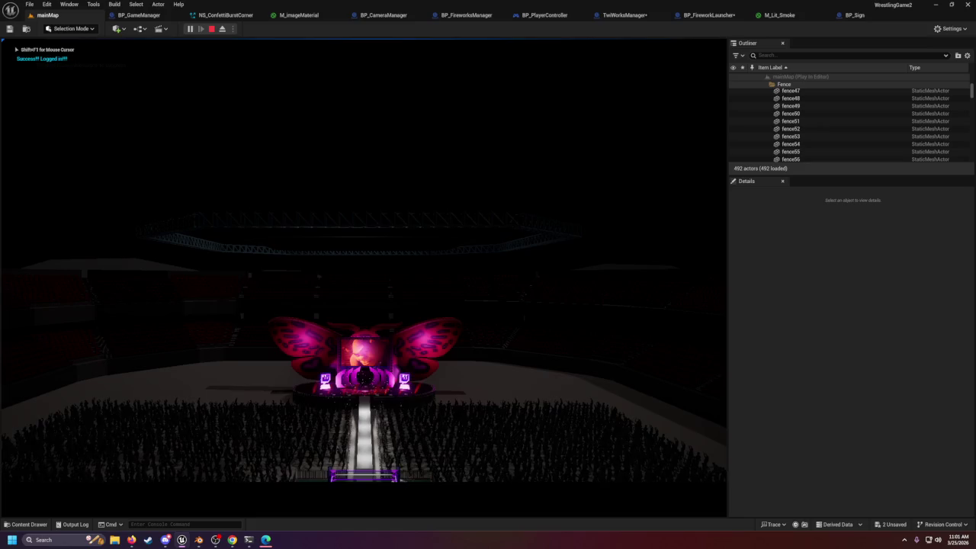
key("alt+Tab")
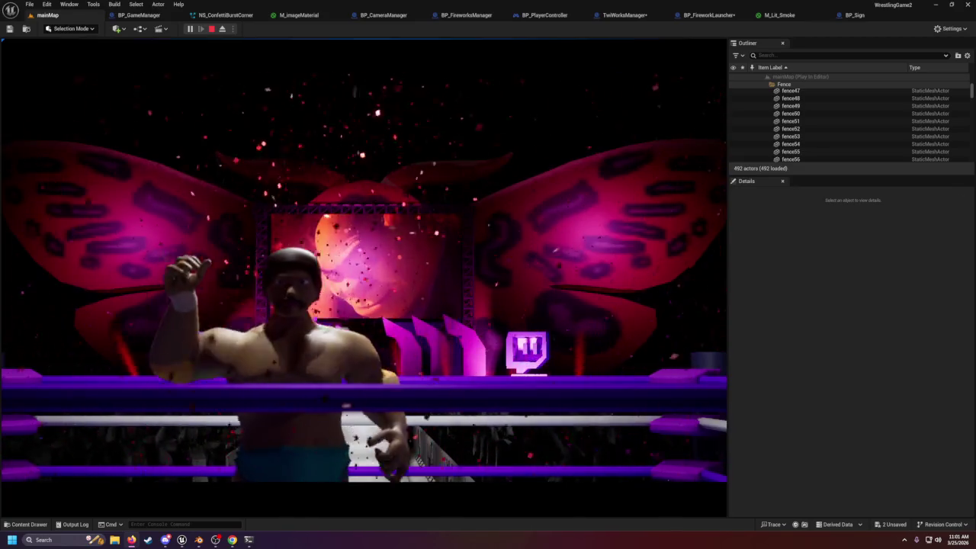
key("F11")
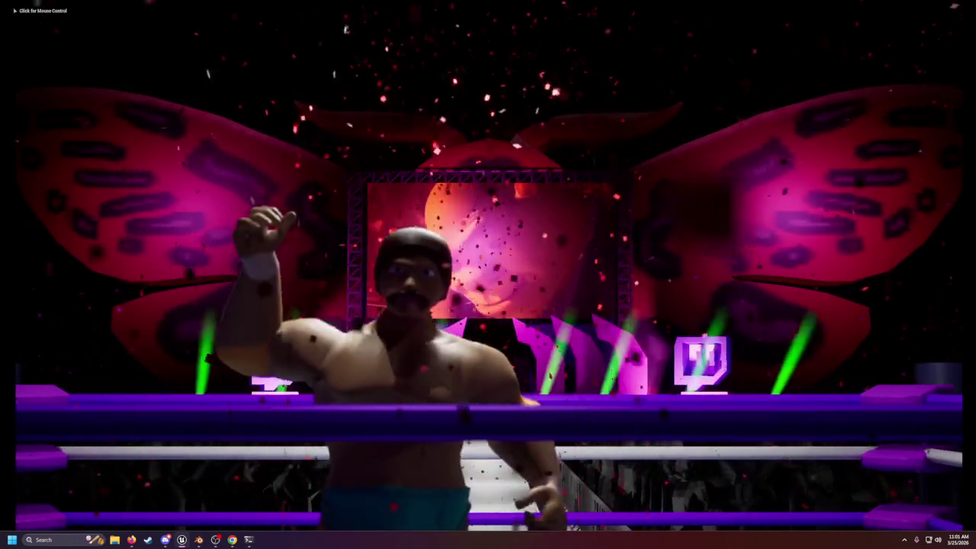